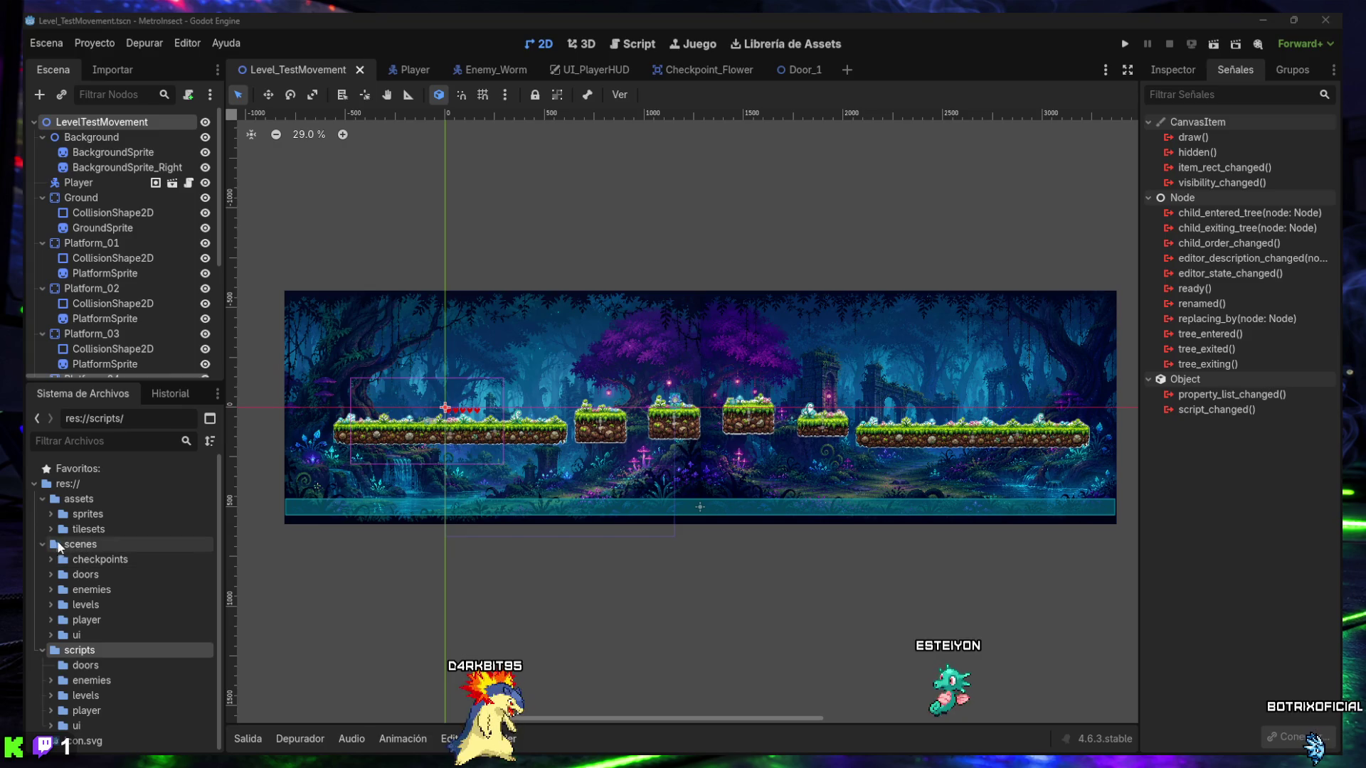
- Duplicate Level_TestMovement.tscn in scenes/levels as Level_02_Forest.tscn
left_click(49, 606)
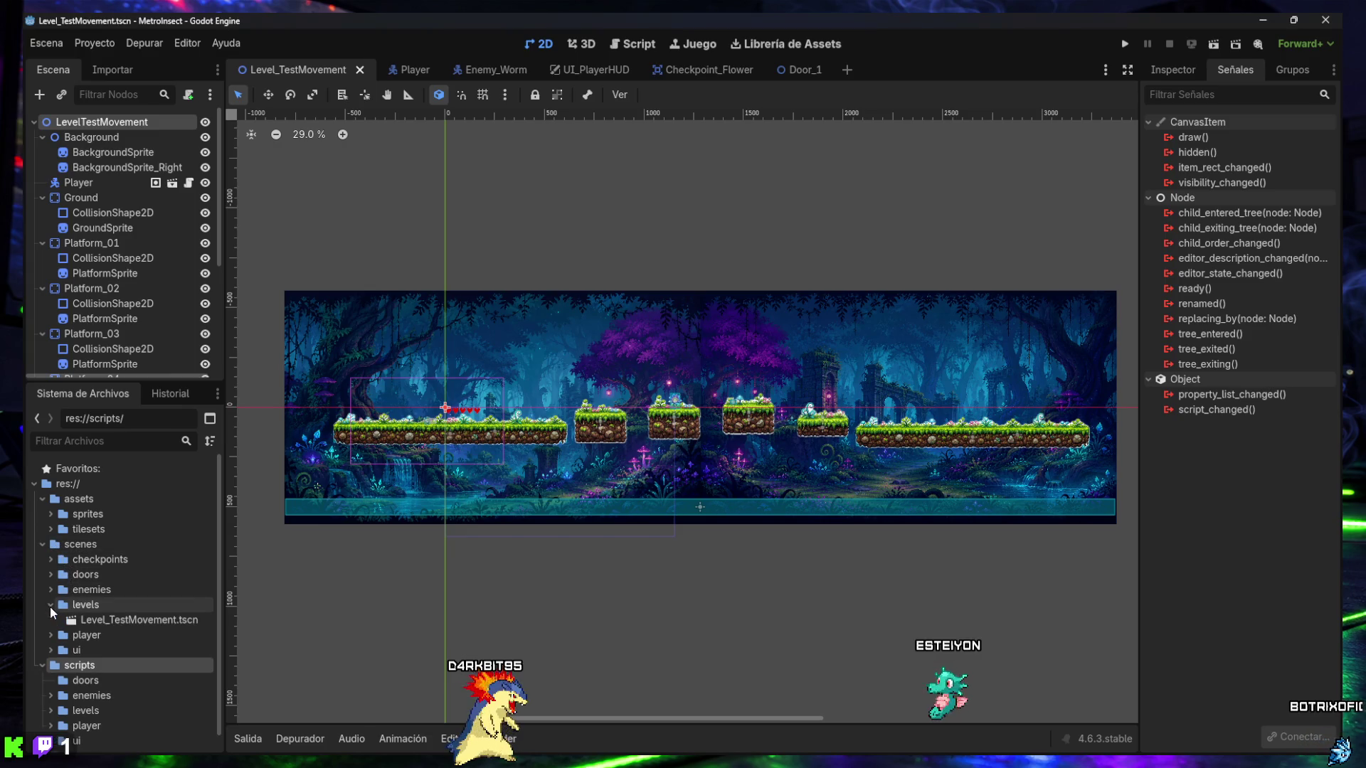
left_click(79, 619)
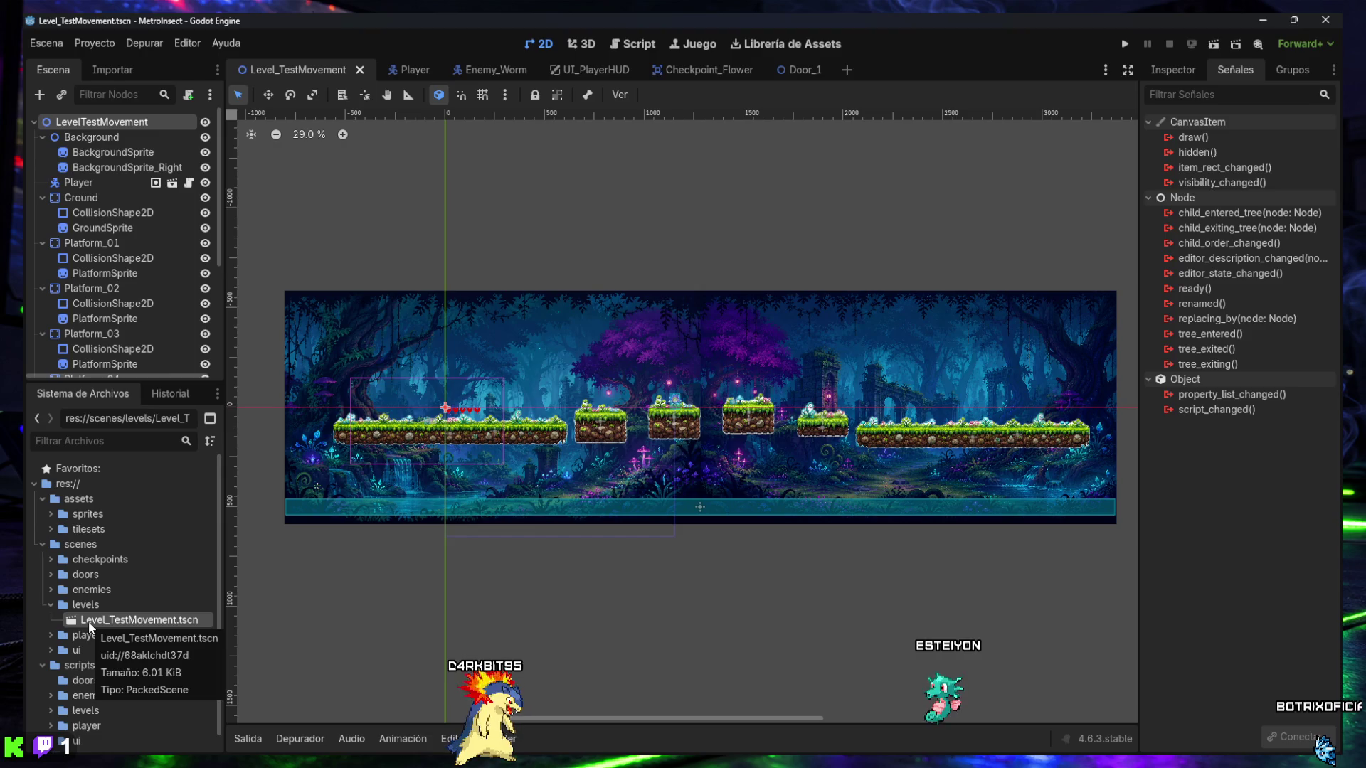
key("ctrl+d")
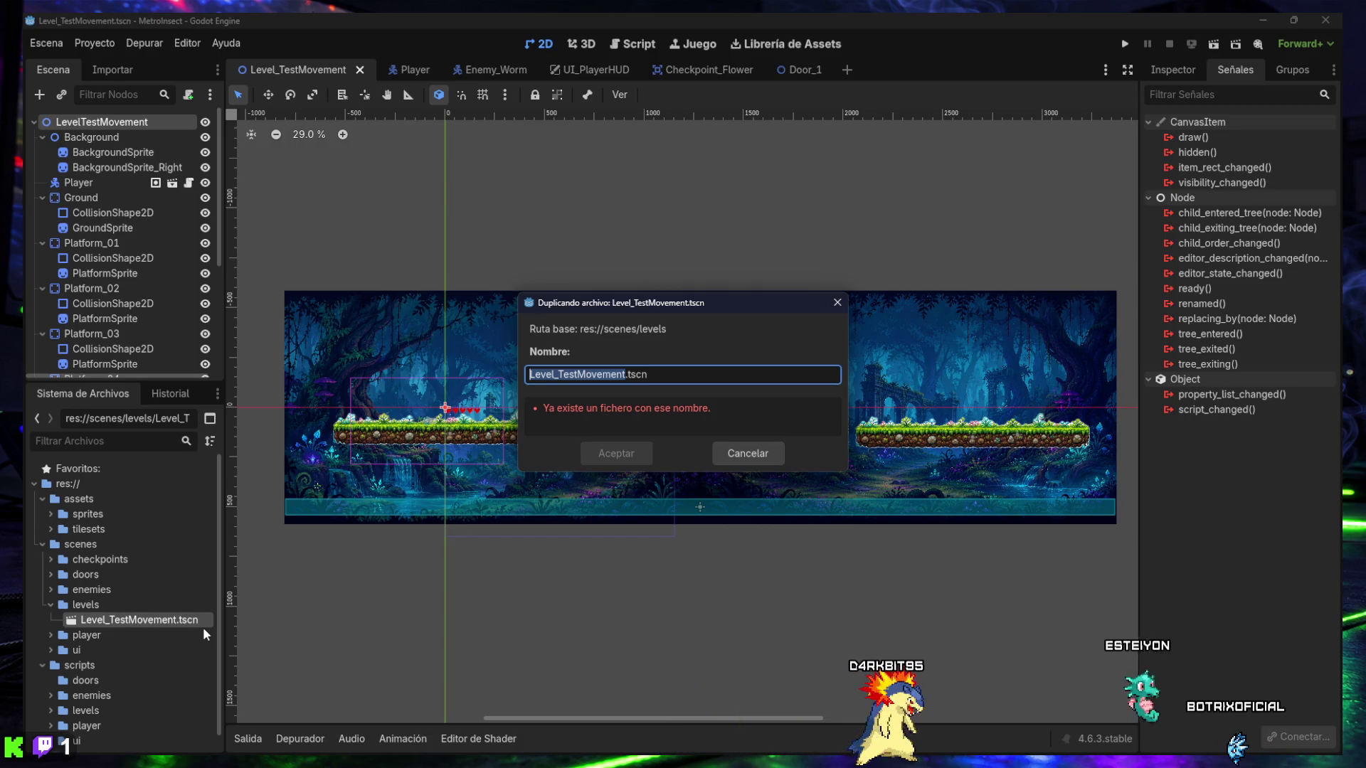
type("Level_02_F")
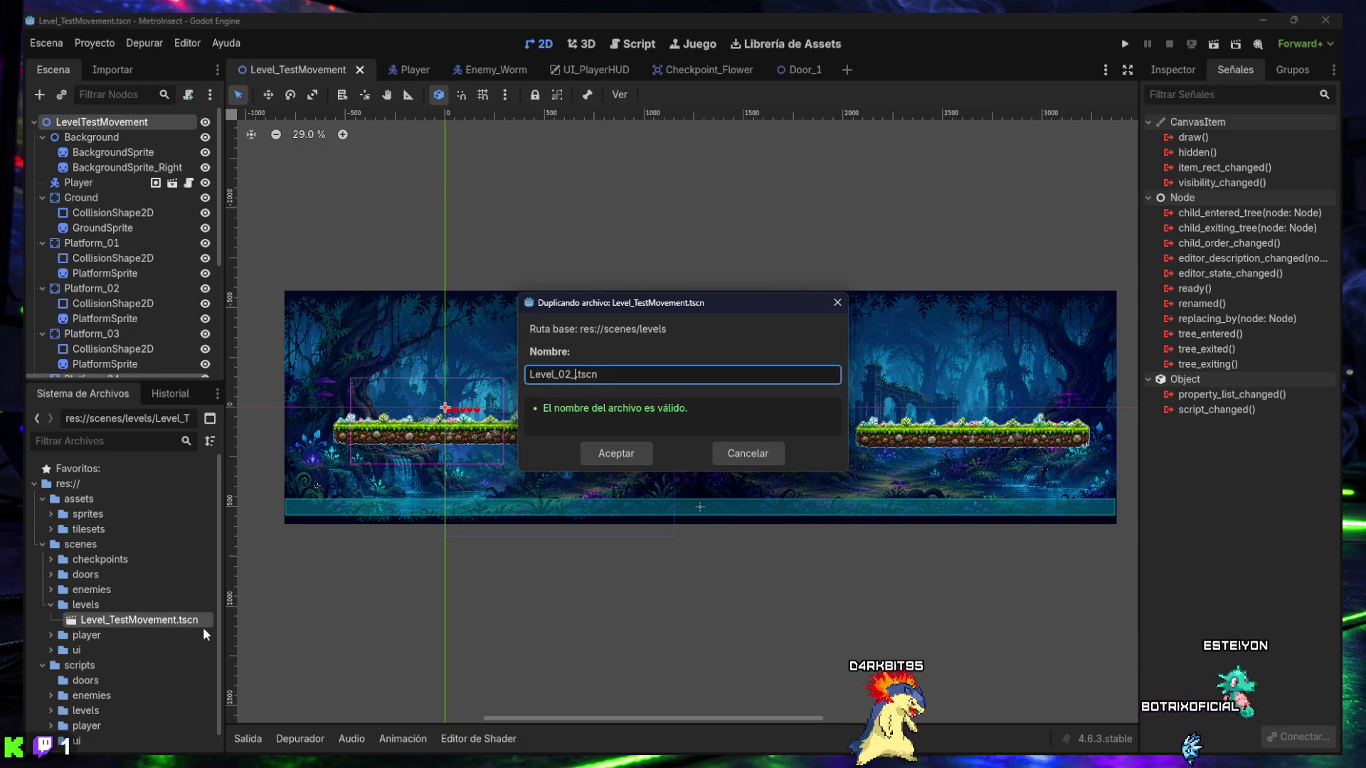
type("orest")
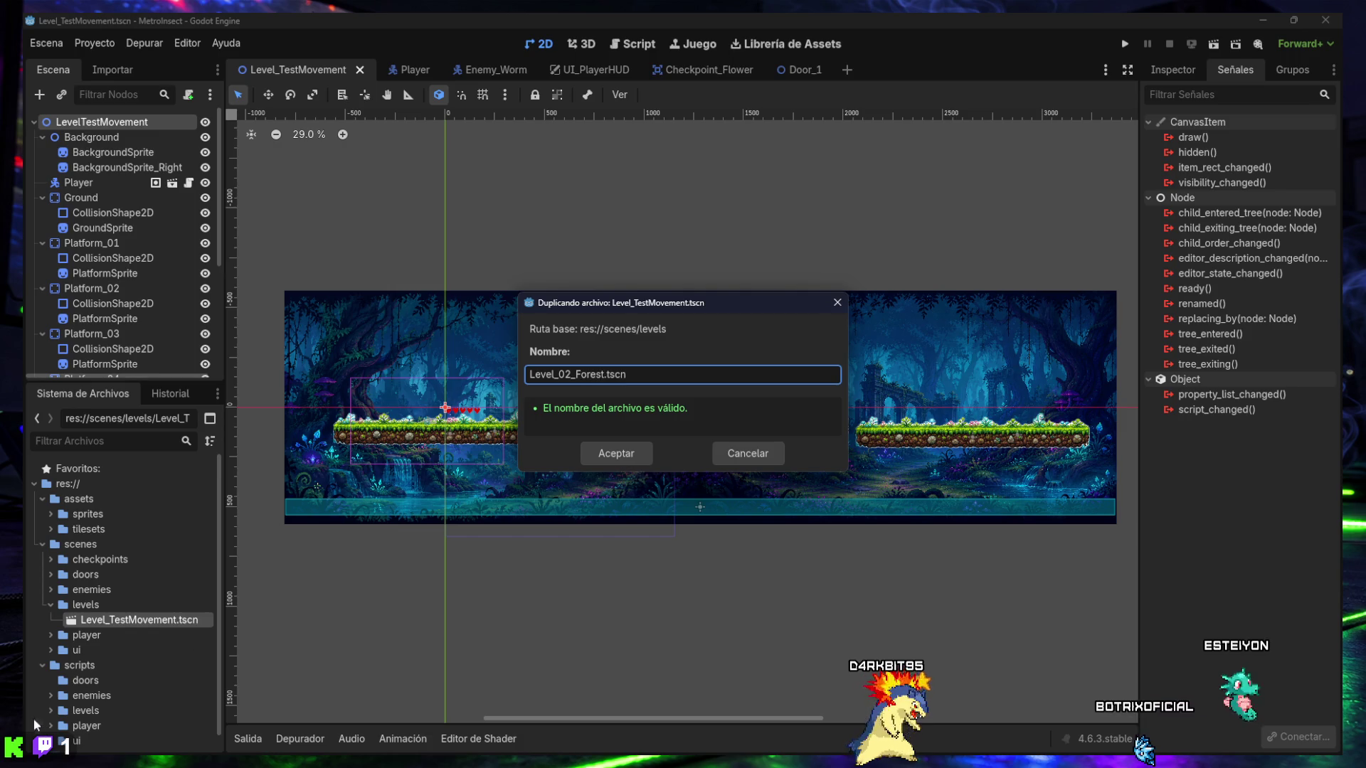
left_click(620, 458)
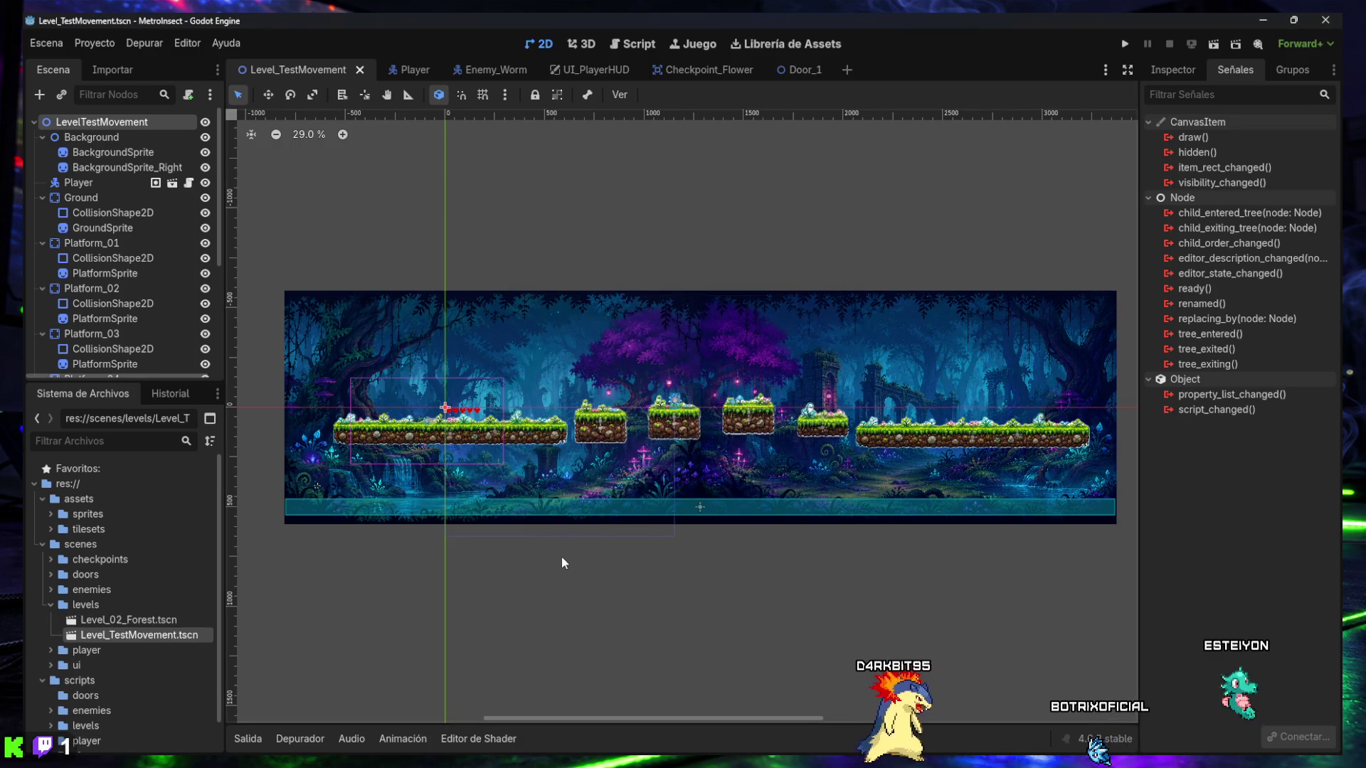
- Open Level_02_Forest, frame the whole level, and move its scene tab to second place
double_click(115, 621)
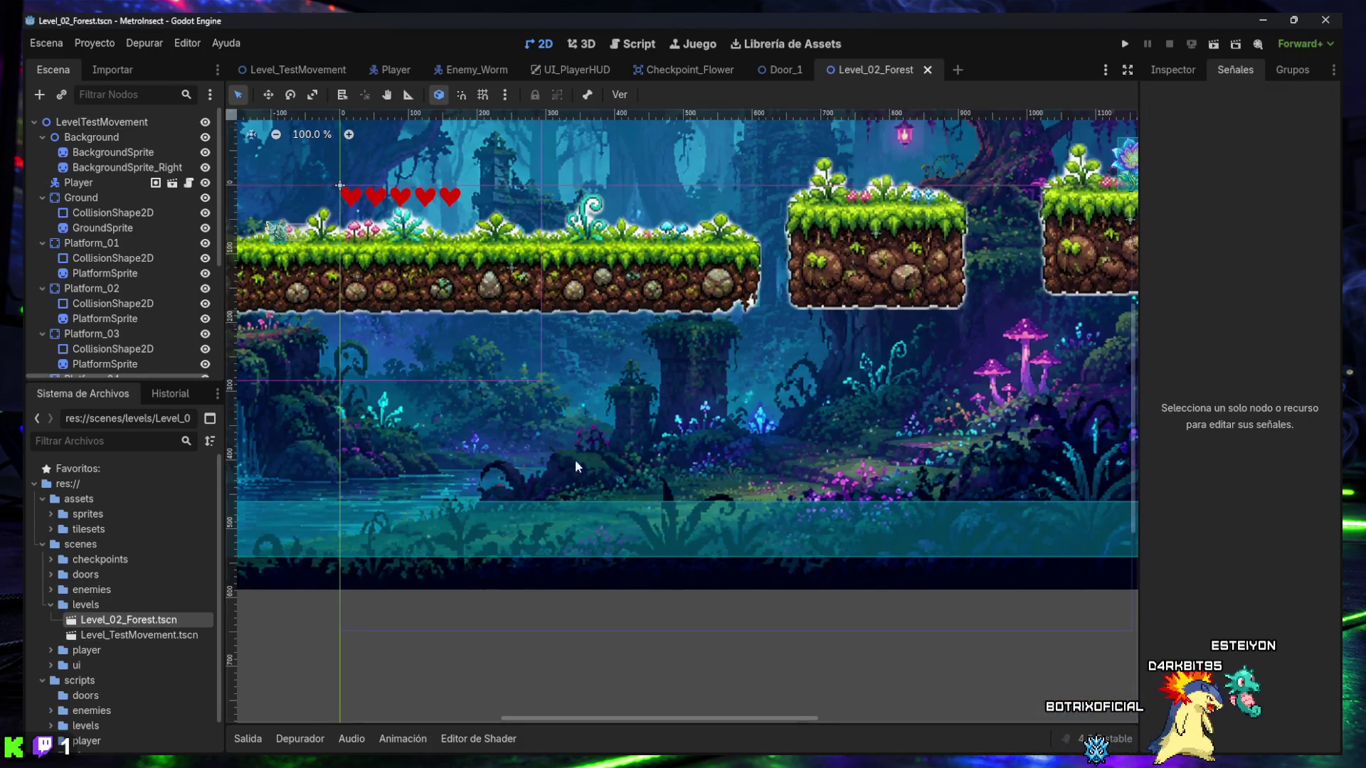
scroll(575, 459, "down", 11)
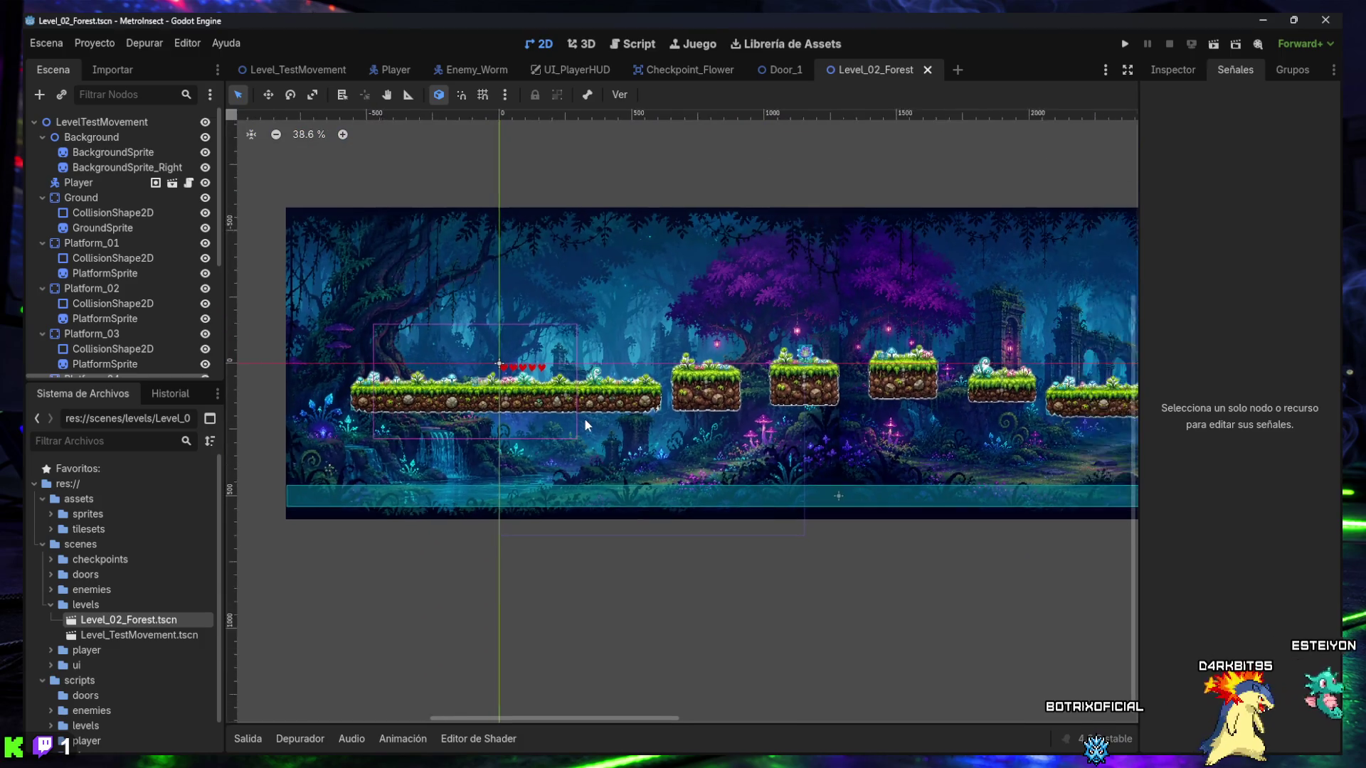
scroll(585, 425, "down", 3)
left_click_drag(738, 424, 666, 447)
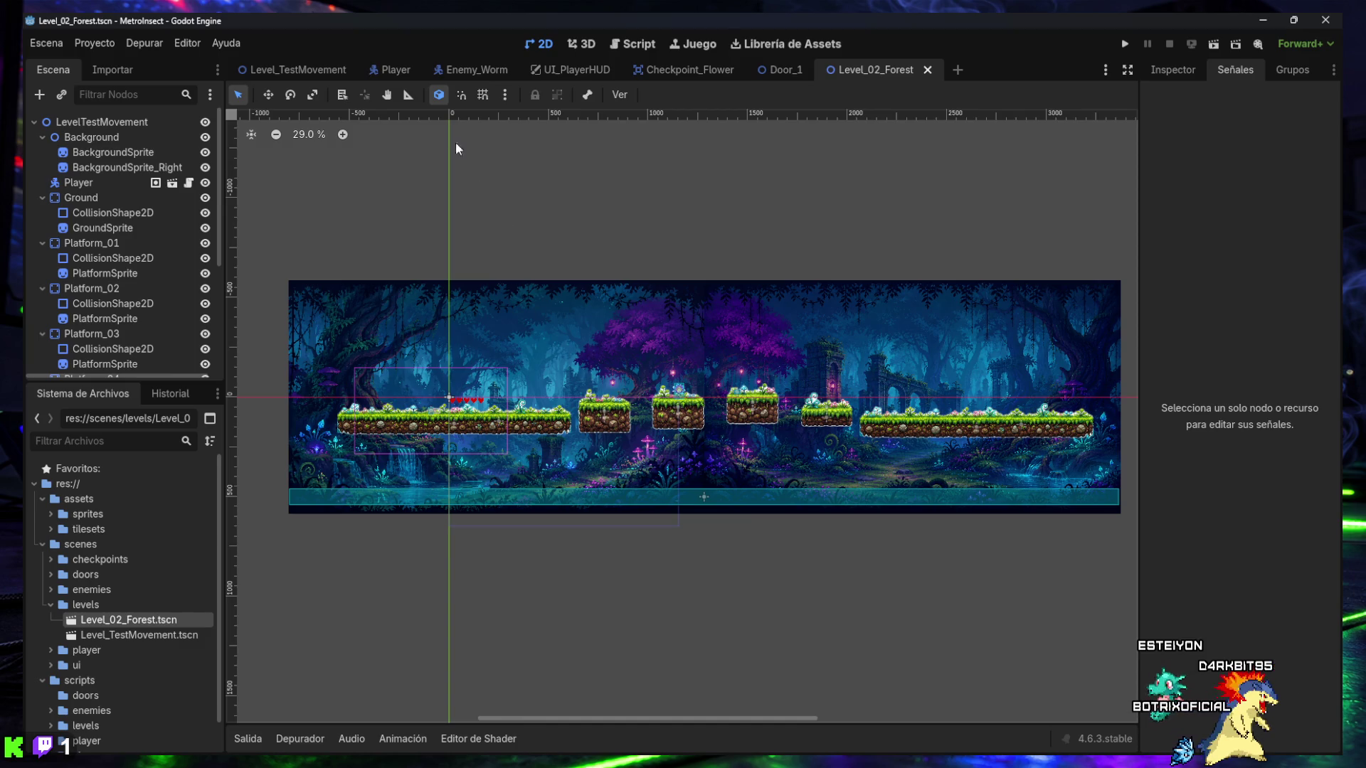
left_click_drag(876, 78, 805, 80)
left_click_drag(359, 79, 355, 71)
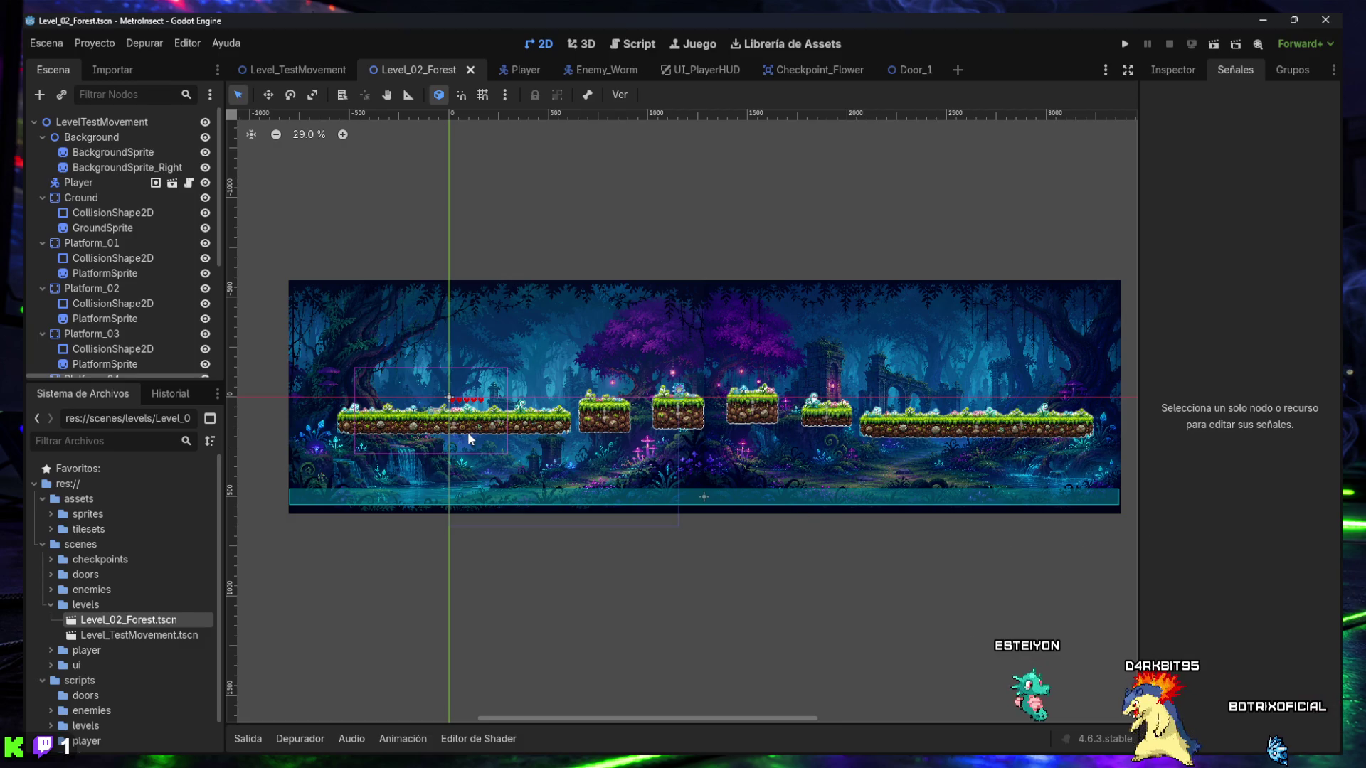
- Select Ground with its collision shape and sprite and move it lower
scroll(467, 432, "up", 2)
scroll(467, 432, "up", 1)
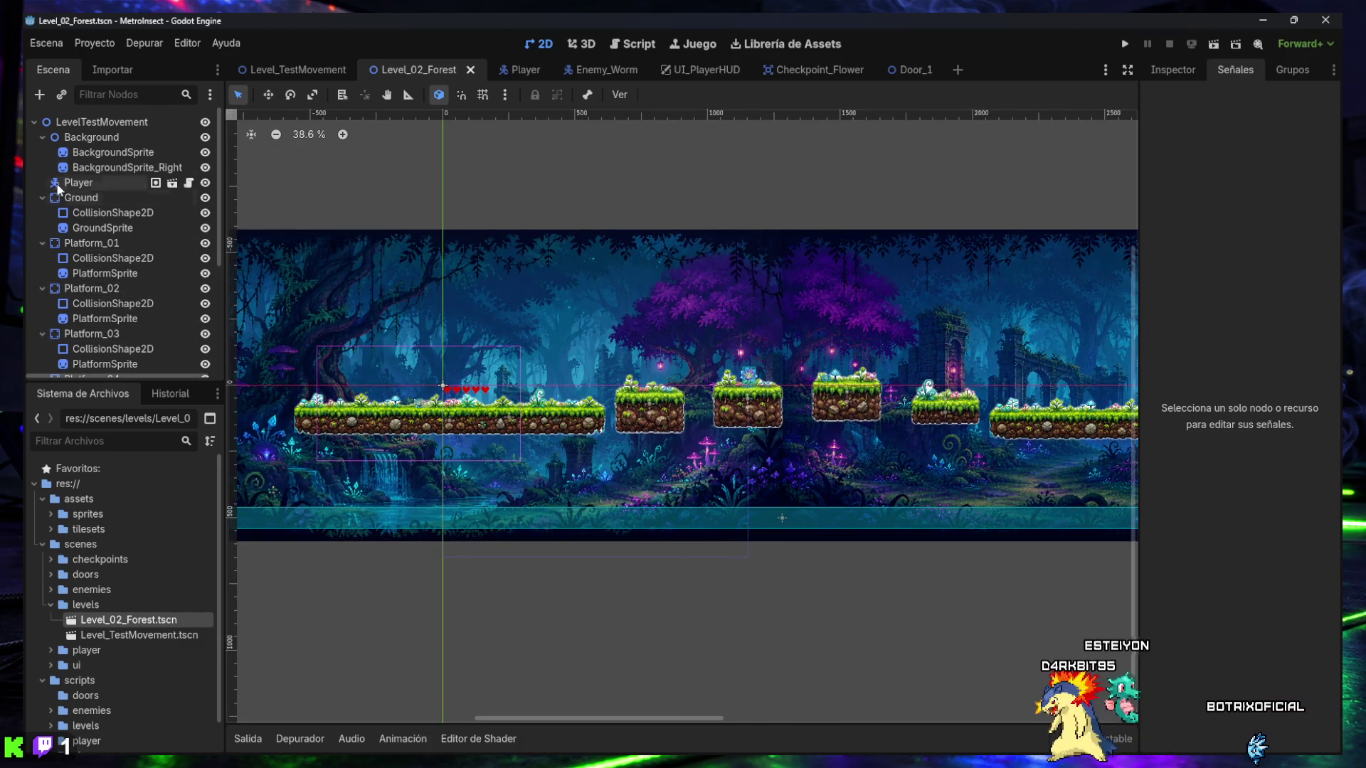
left_click(42, 137)
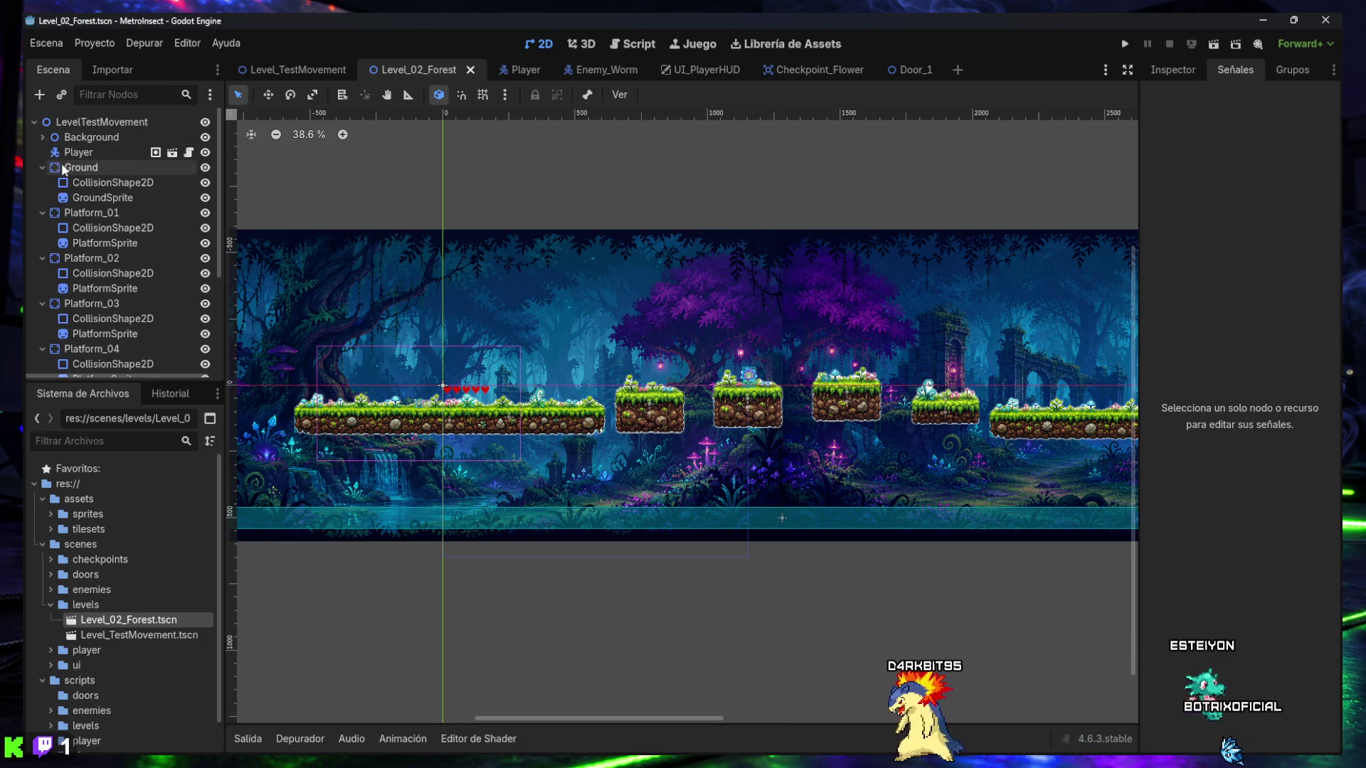
left_click(62, 168)
left_click(99, 198, "shift")
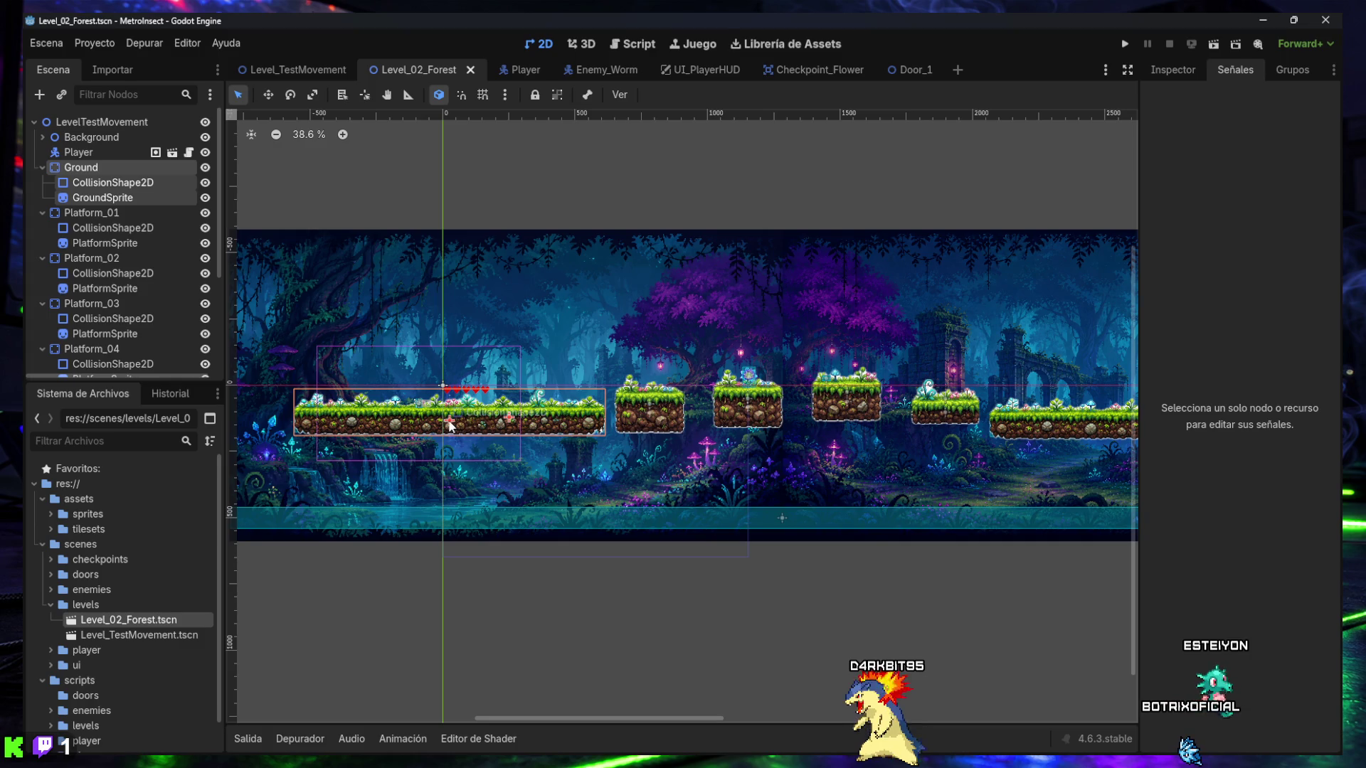
left_click_drag(449, 426, 449, 436)
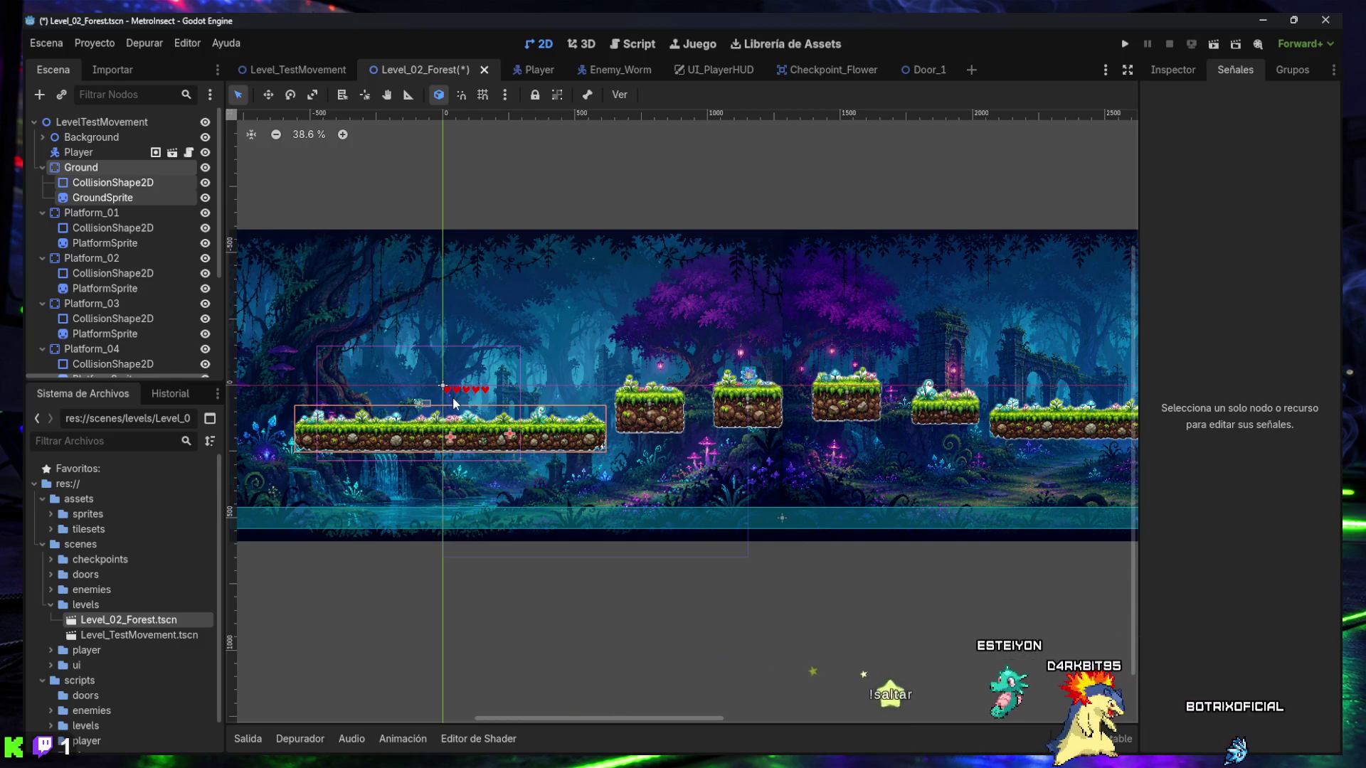
- Nudge Platform_01 slightly to the right, then go back to Level_TestMovement
left_click(649, 421)
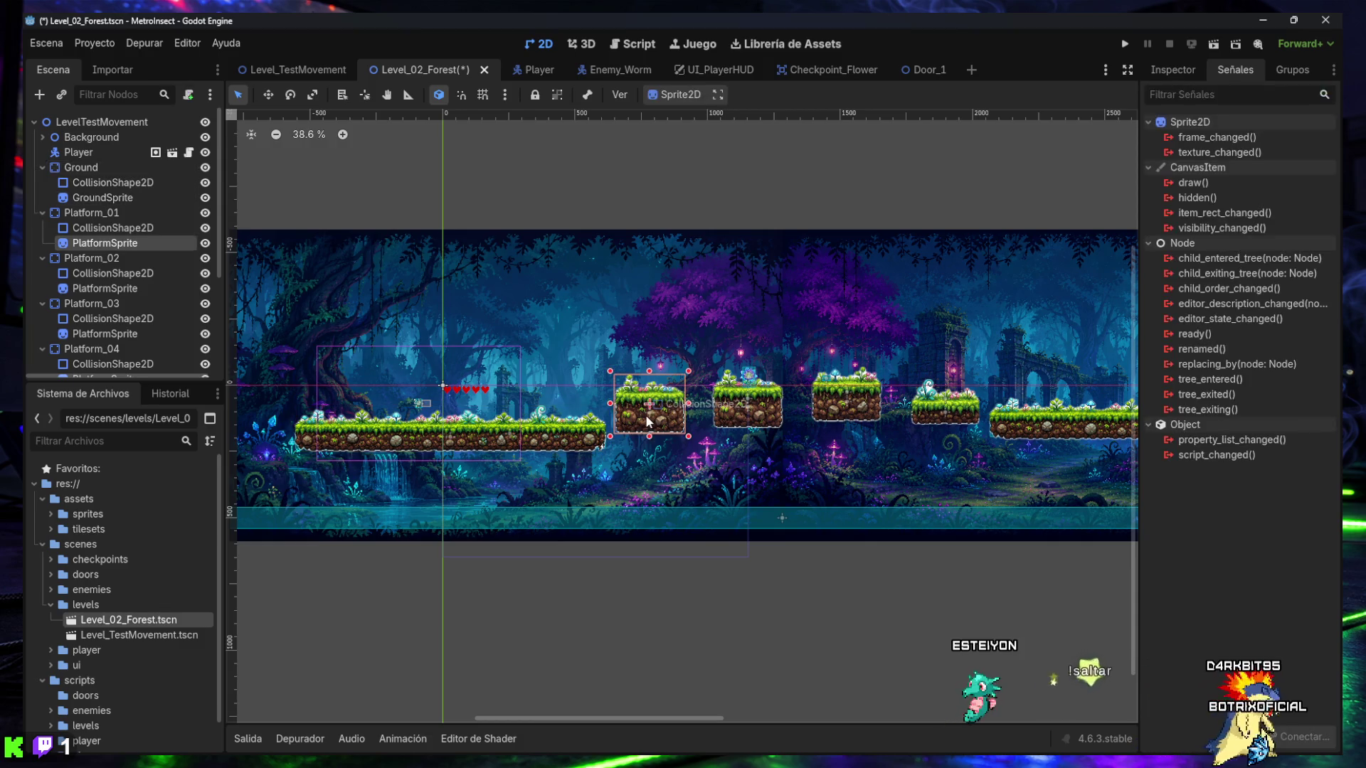
left_click(67, 213, "shift")
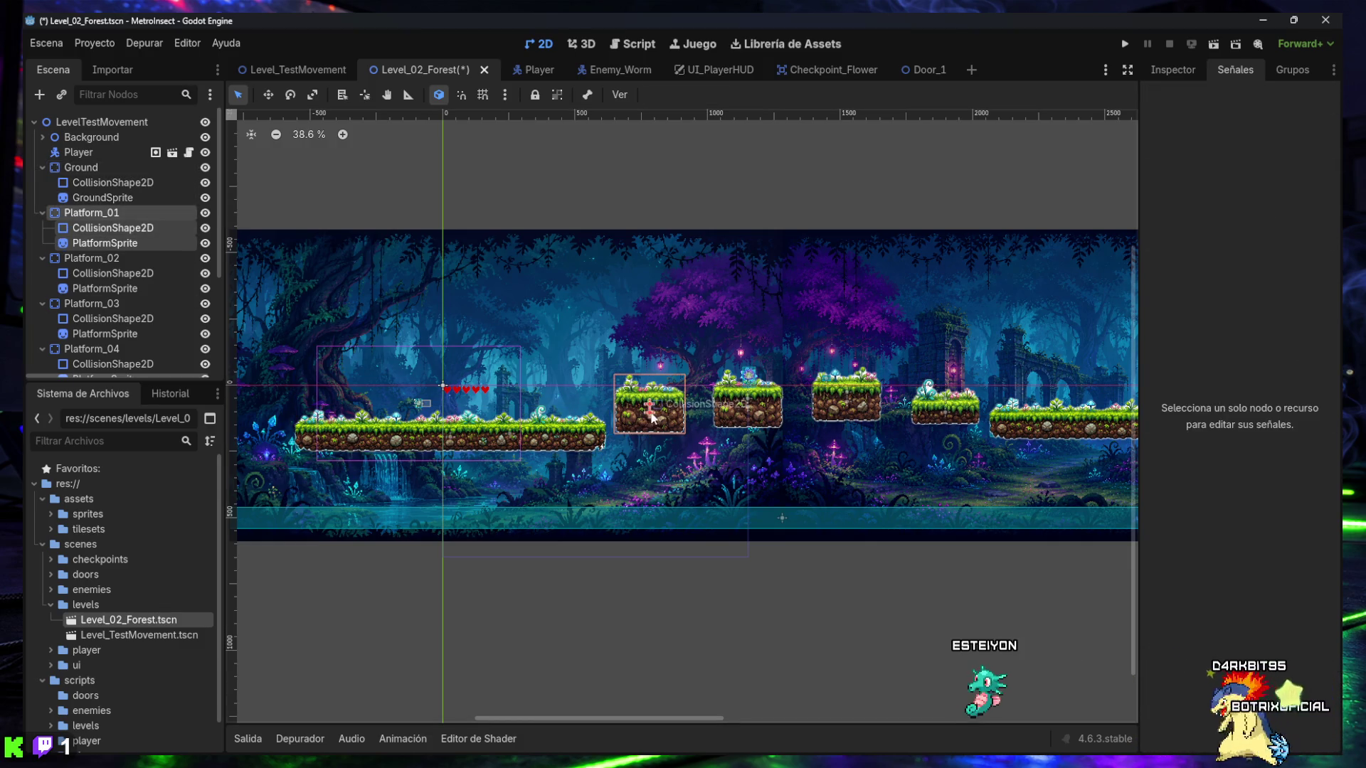
left_click_drag(654, 411, 657, 403)
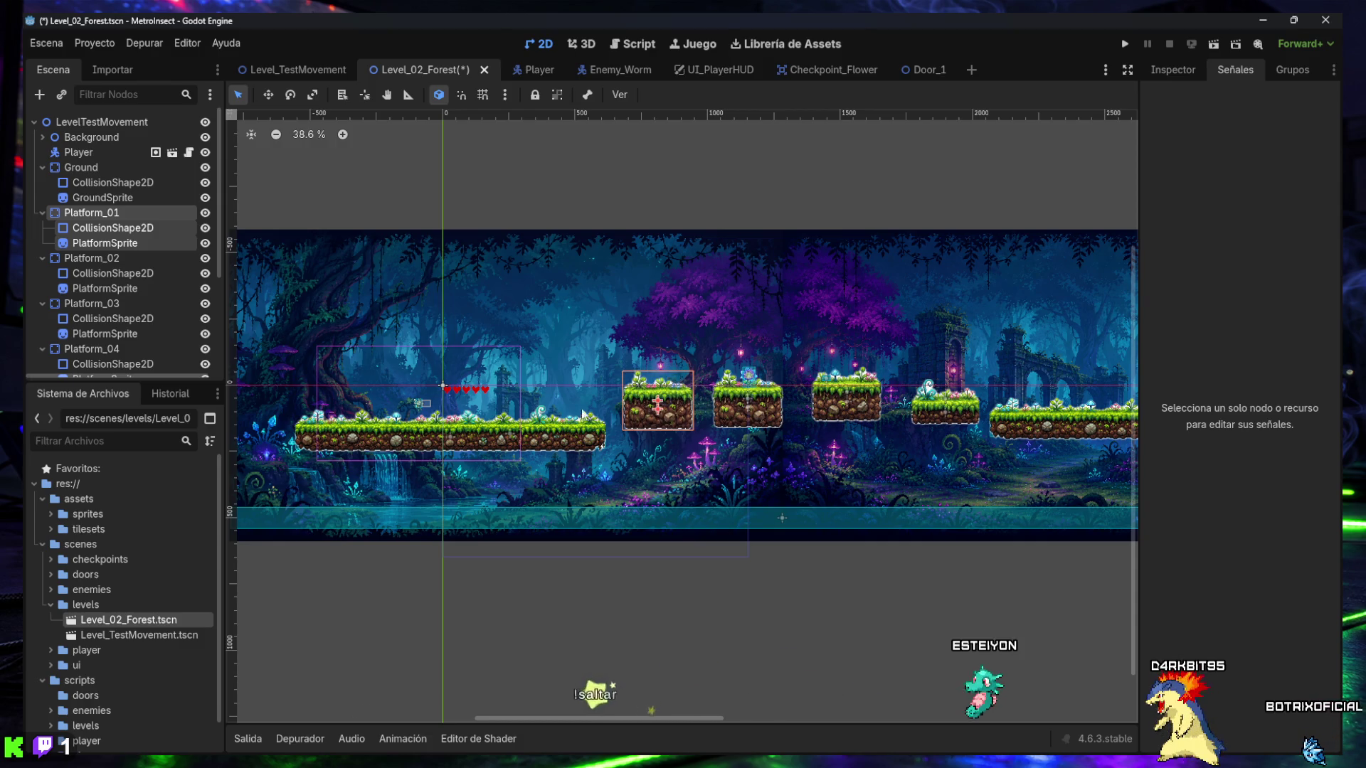
left_click(296, 69)
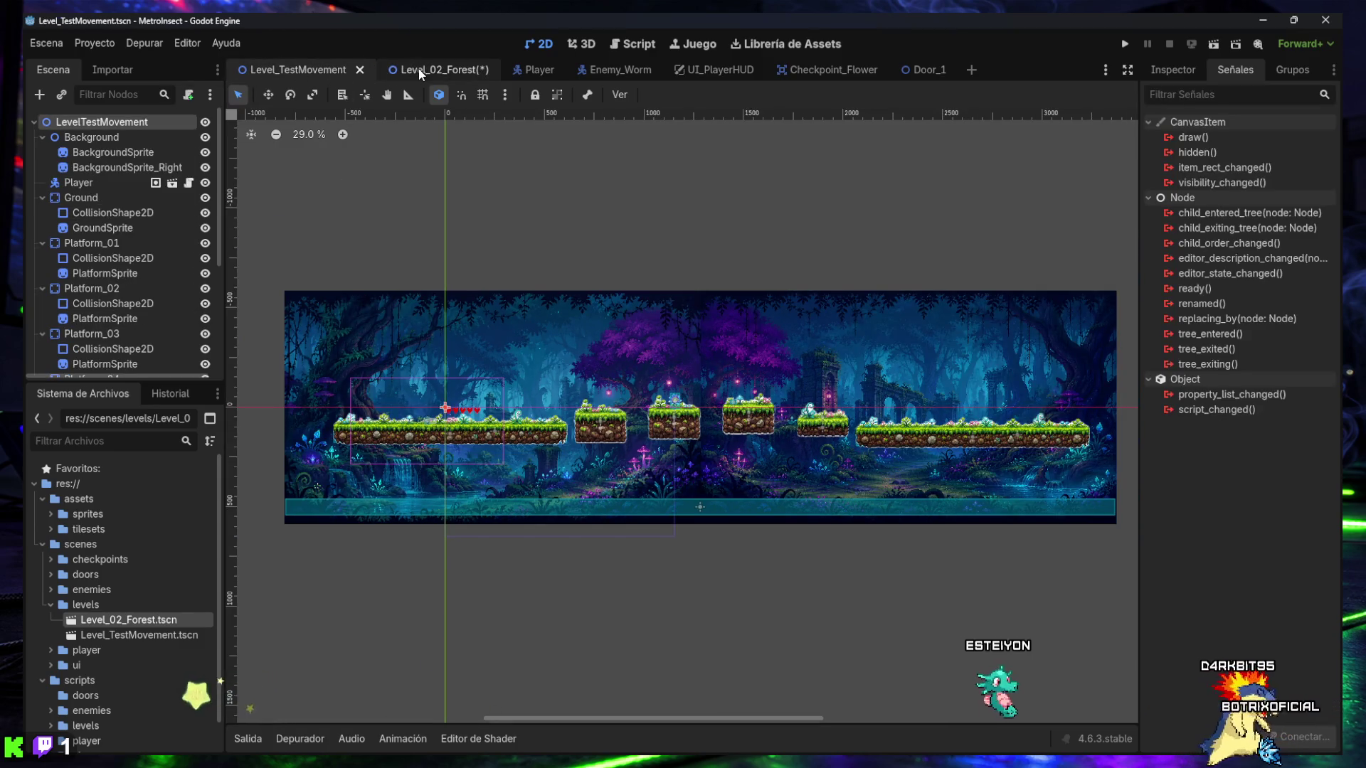
- Drop a Door_1.tscn instance from scenes/doors onto Level_TestMovement's last platform, then open Door_1
left_click(420, 71)
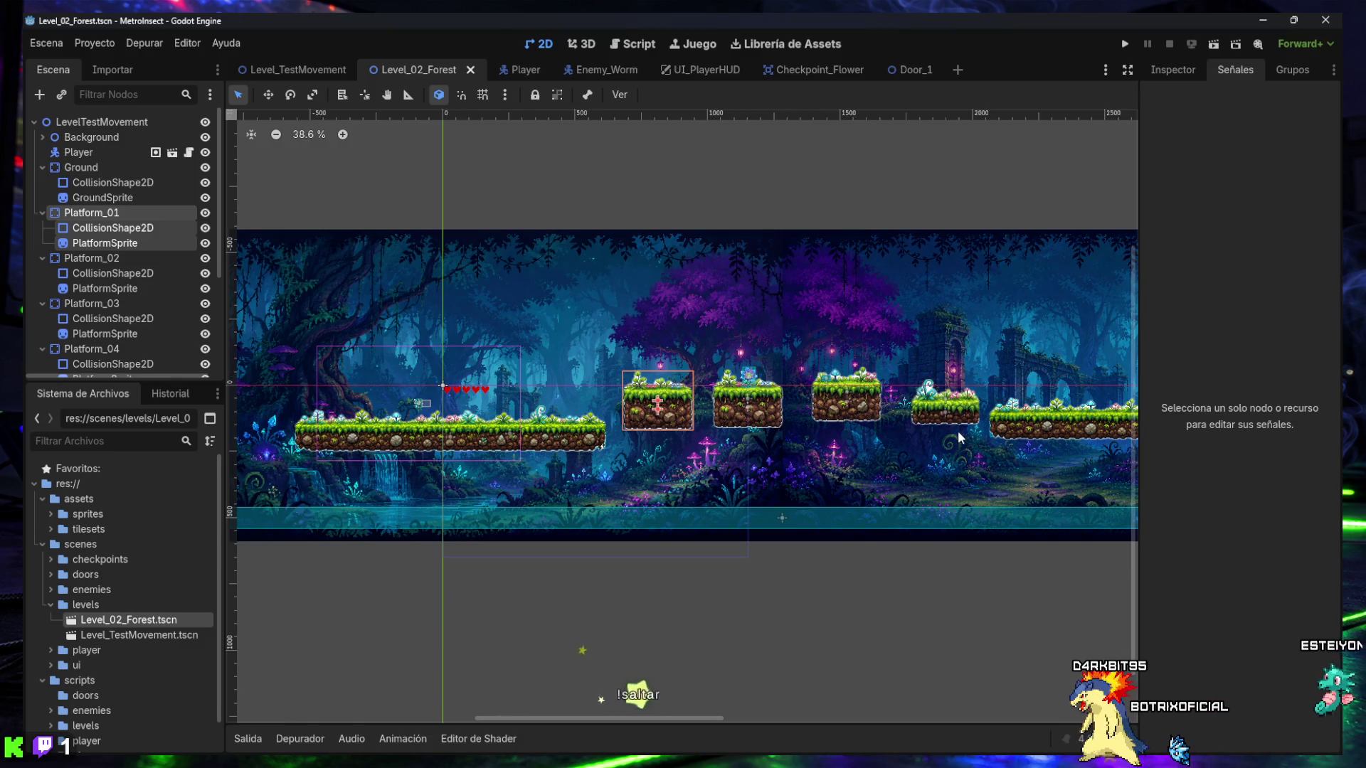
left_click(297, 70)
scroll(139, 598, "down", 2)
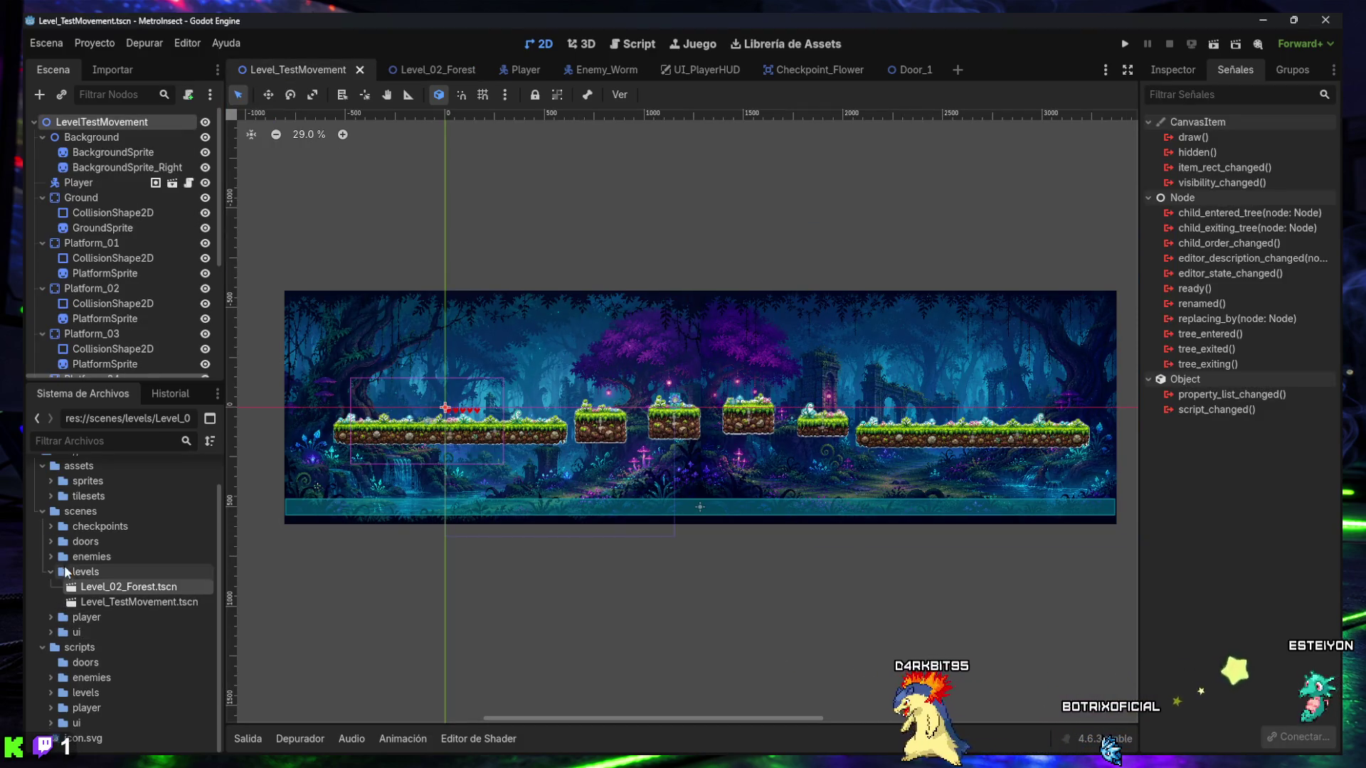
left_click(50, 541)
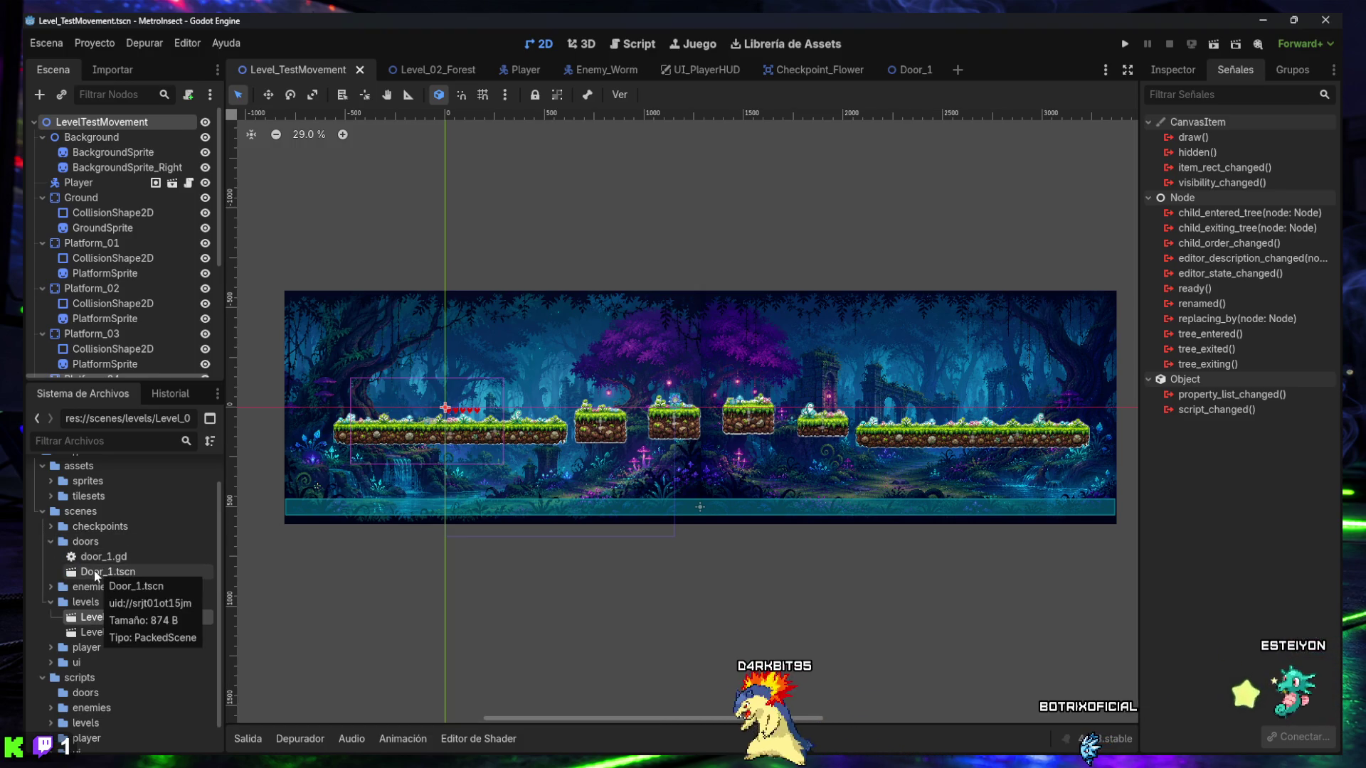
mouse_move(93, 570)
left_mouse_down()
mouse_move(304, 457)
mouse_move(423, 416)
mouse_move(1057, 409)
left_mouse_up()
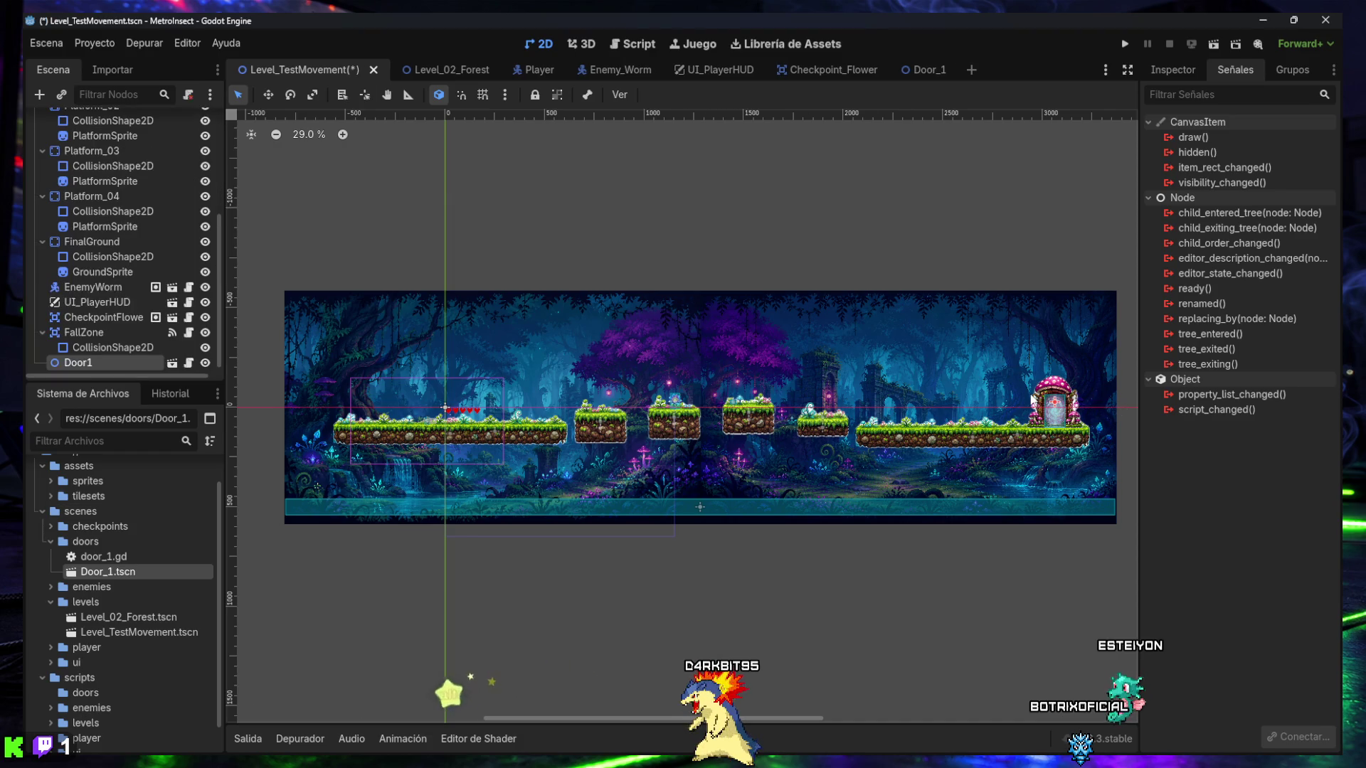
left_click(914, 69)
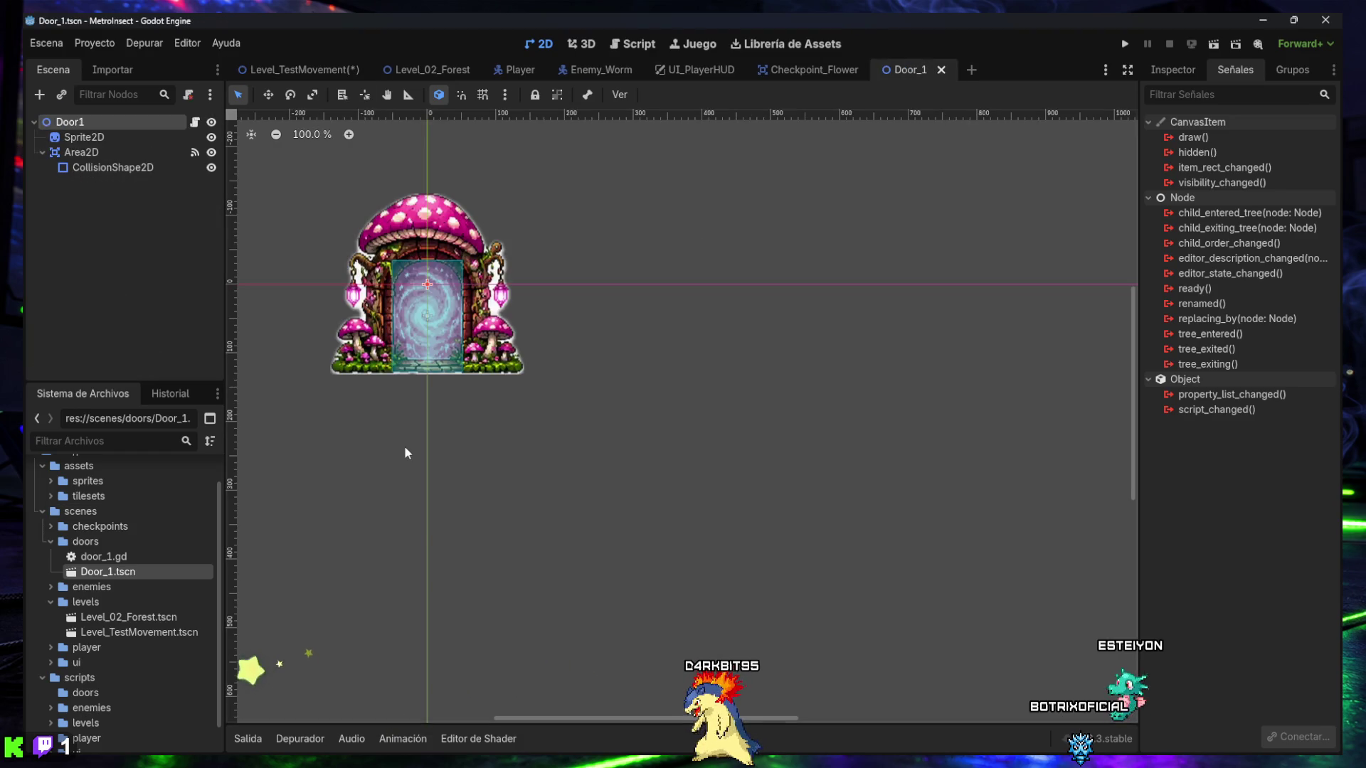
- Select the door's nodes and shrink the mushroom door sprite from its corners
left_click(66, 138)
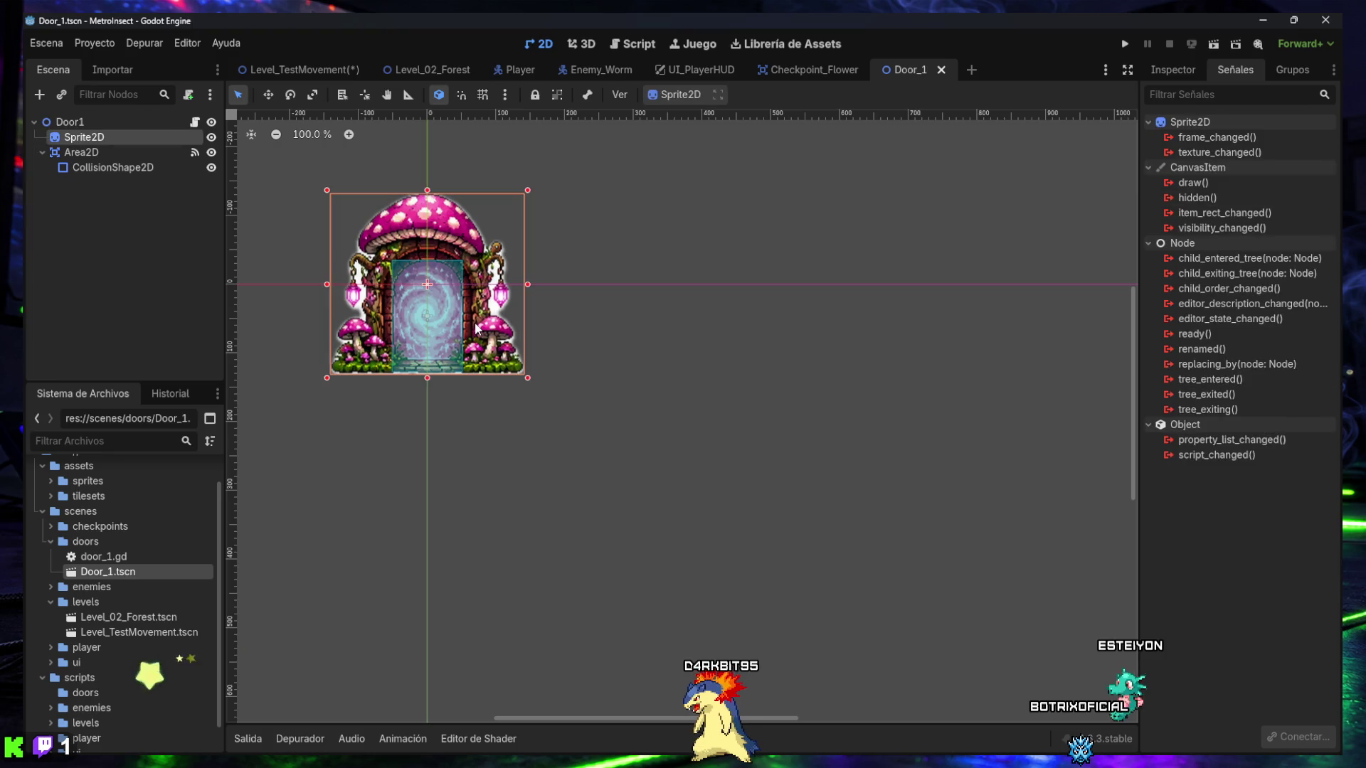
left_click(69, 122, "shift")
left_click(83, 167, "shift")
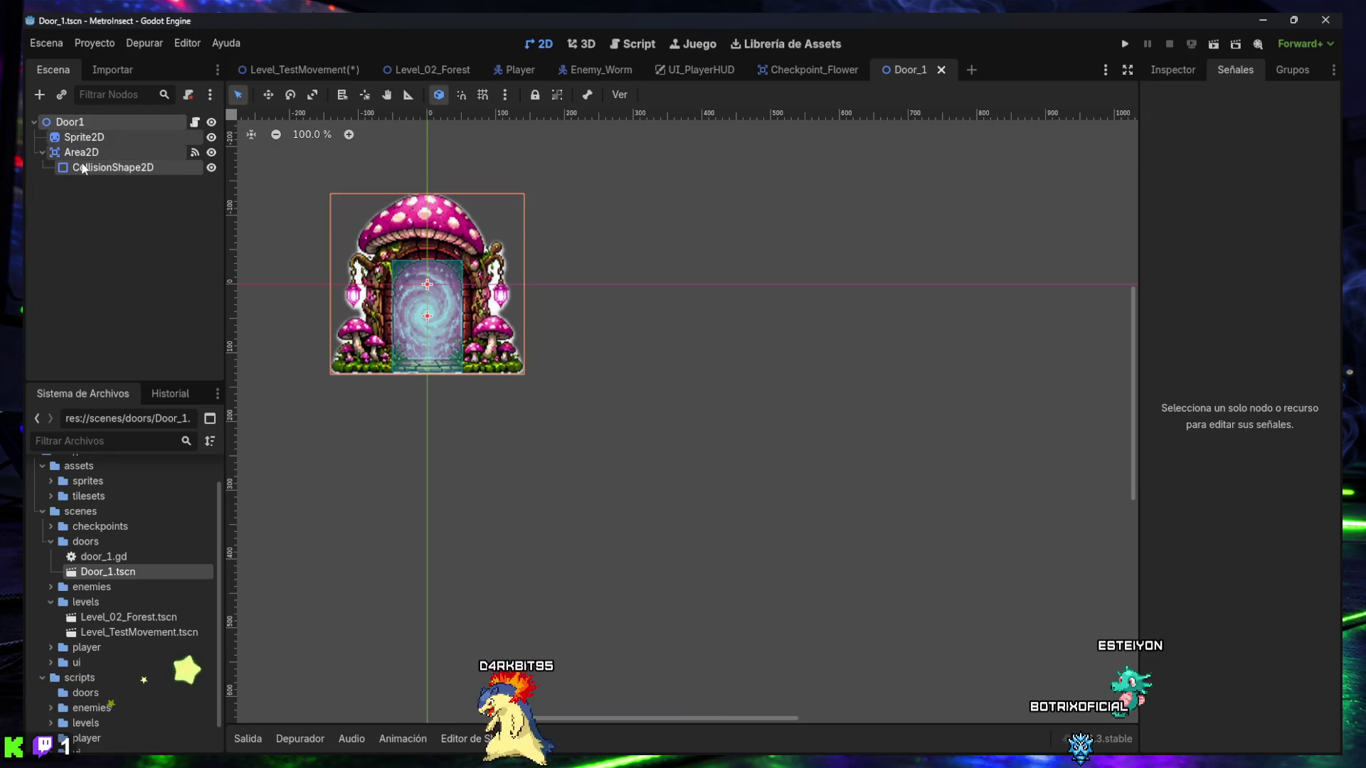
left_click(70, 122)
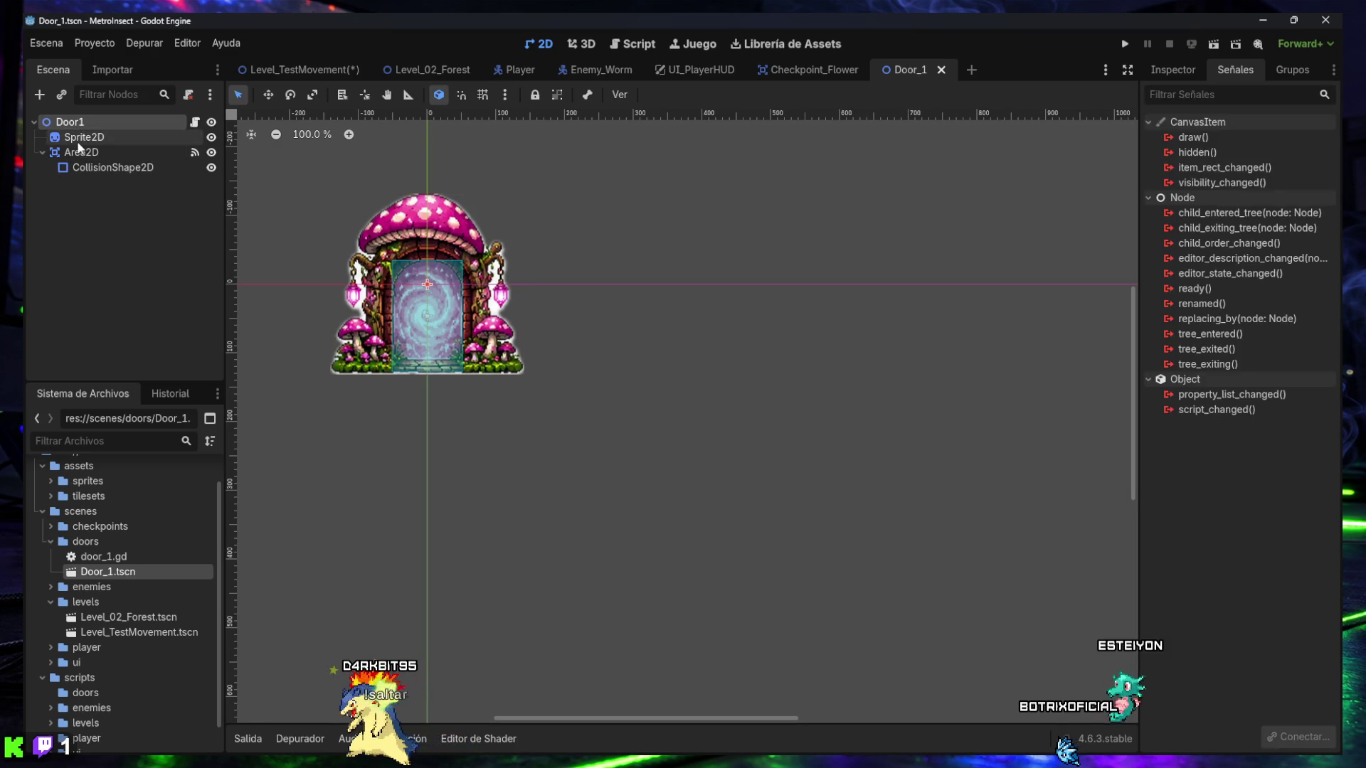
left_click(80, 138)
left_click(92, 168, "shift")
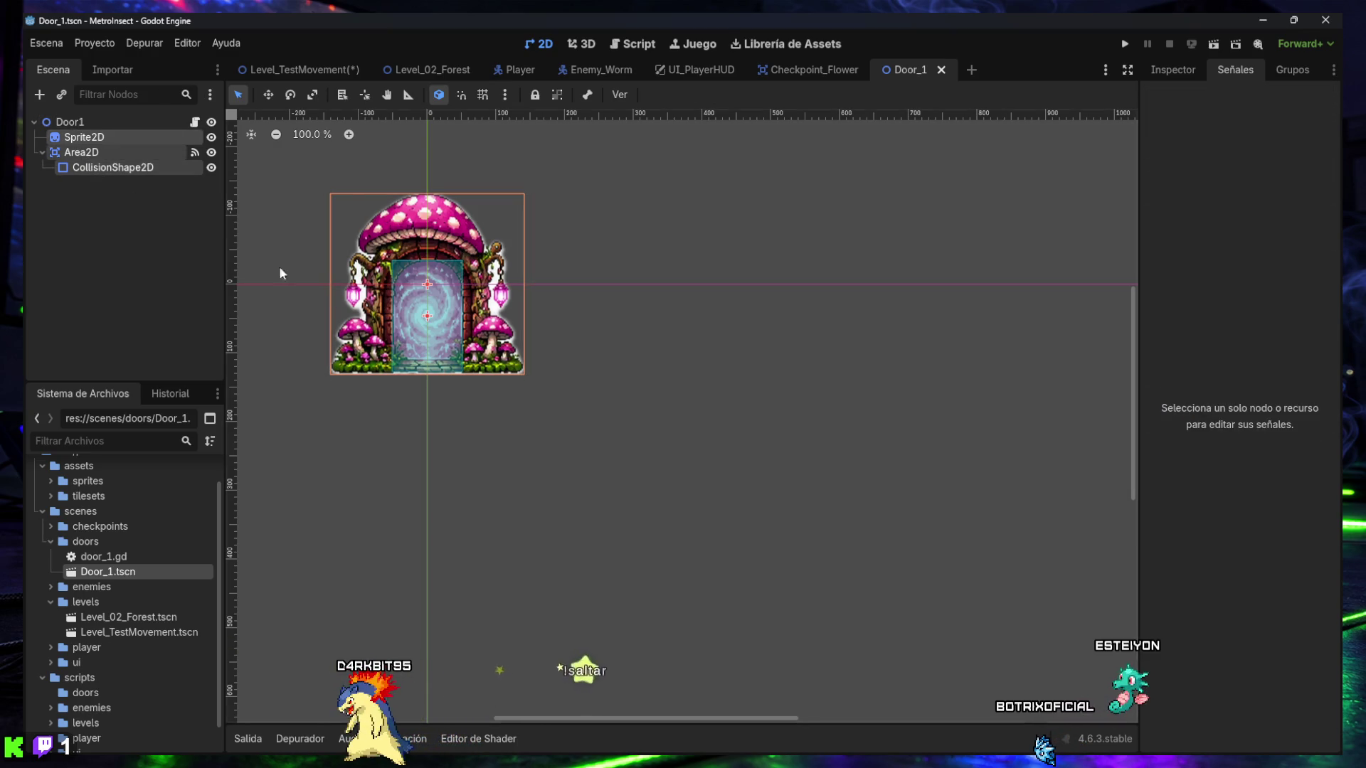
left_click(109, 183)
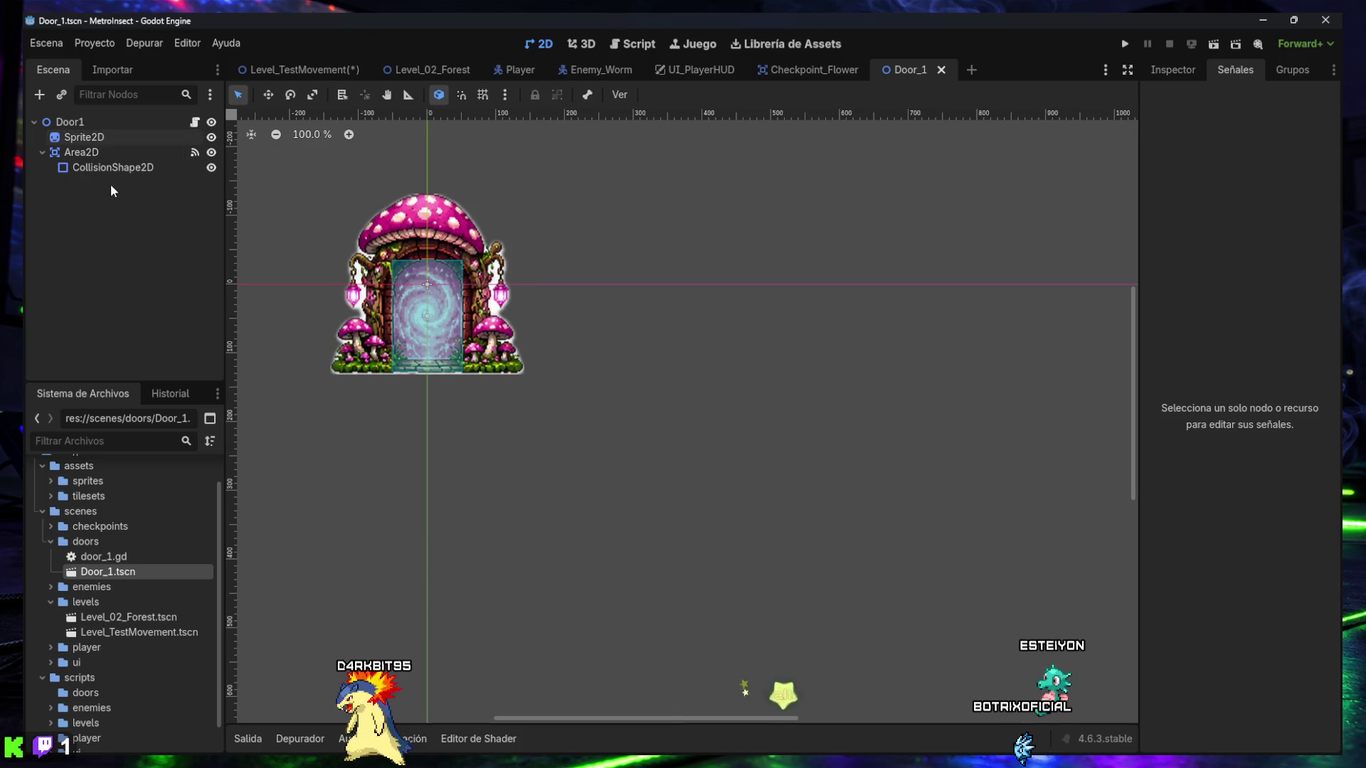
left_click(84, 137)
left_click(85, 152)
left_click(85, 168)
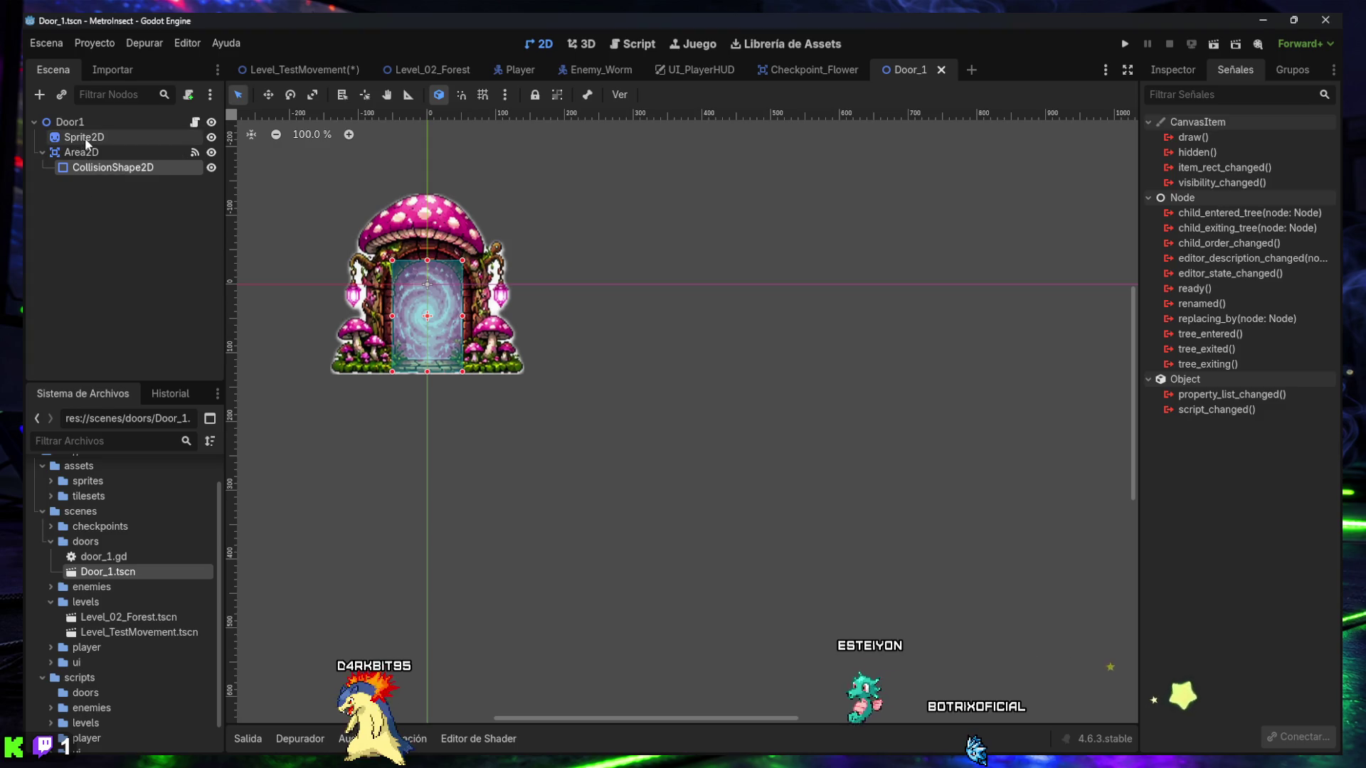
left_click(85, 139, "ctrl")
left_click(86, 153, "ctrl")
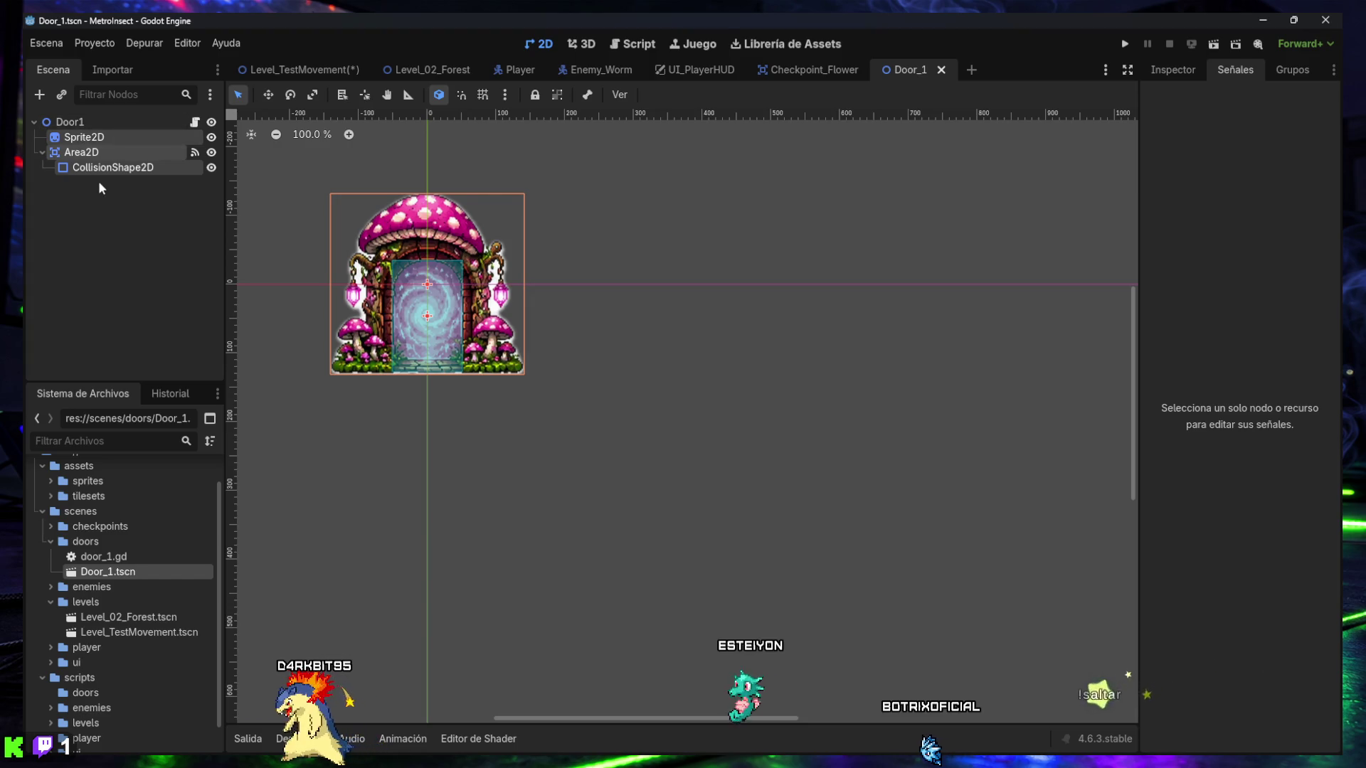
left_click(95, 169)
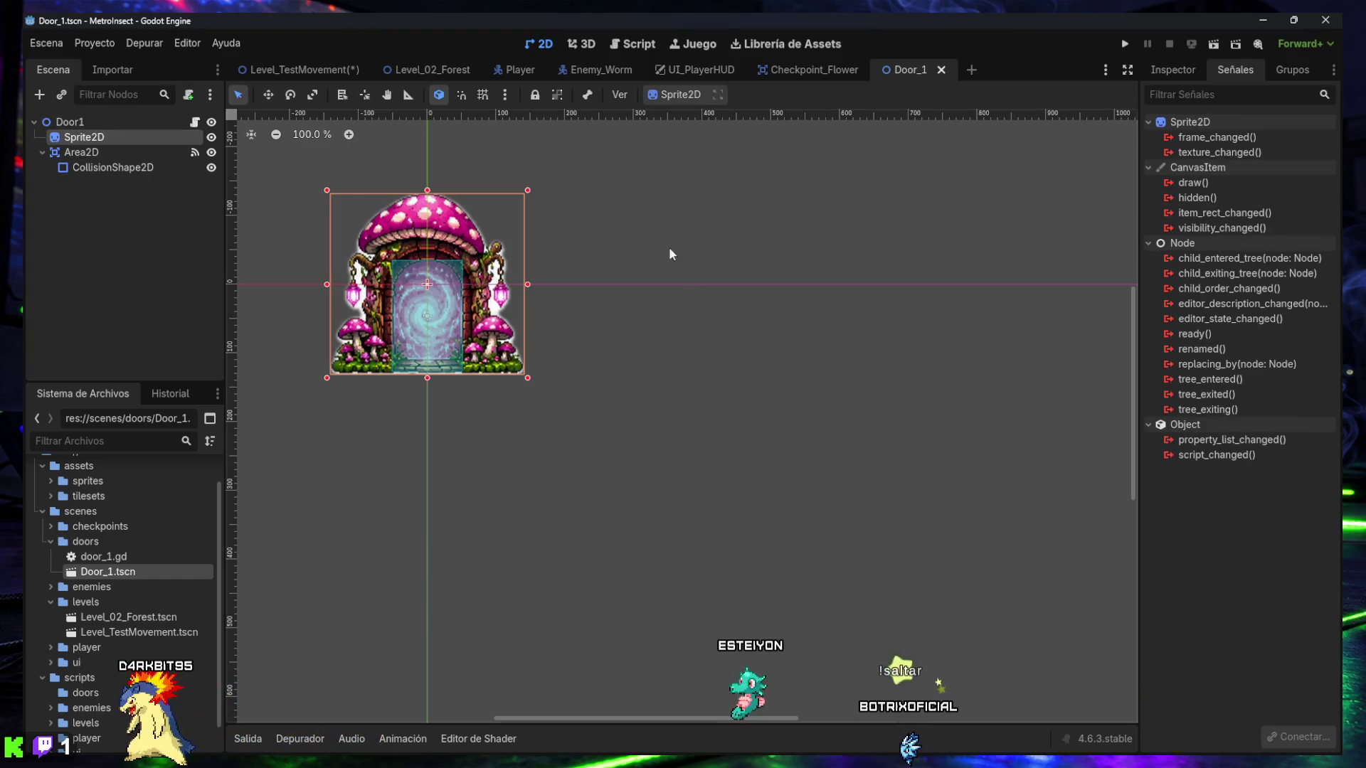
left_click_drag(531, 194, 481, 231)
left_click_drag(326, 378, 373, 345)
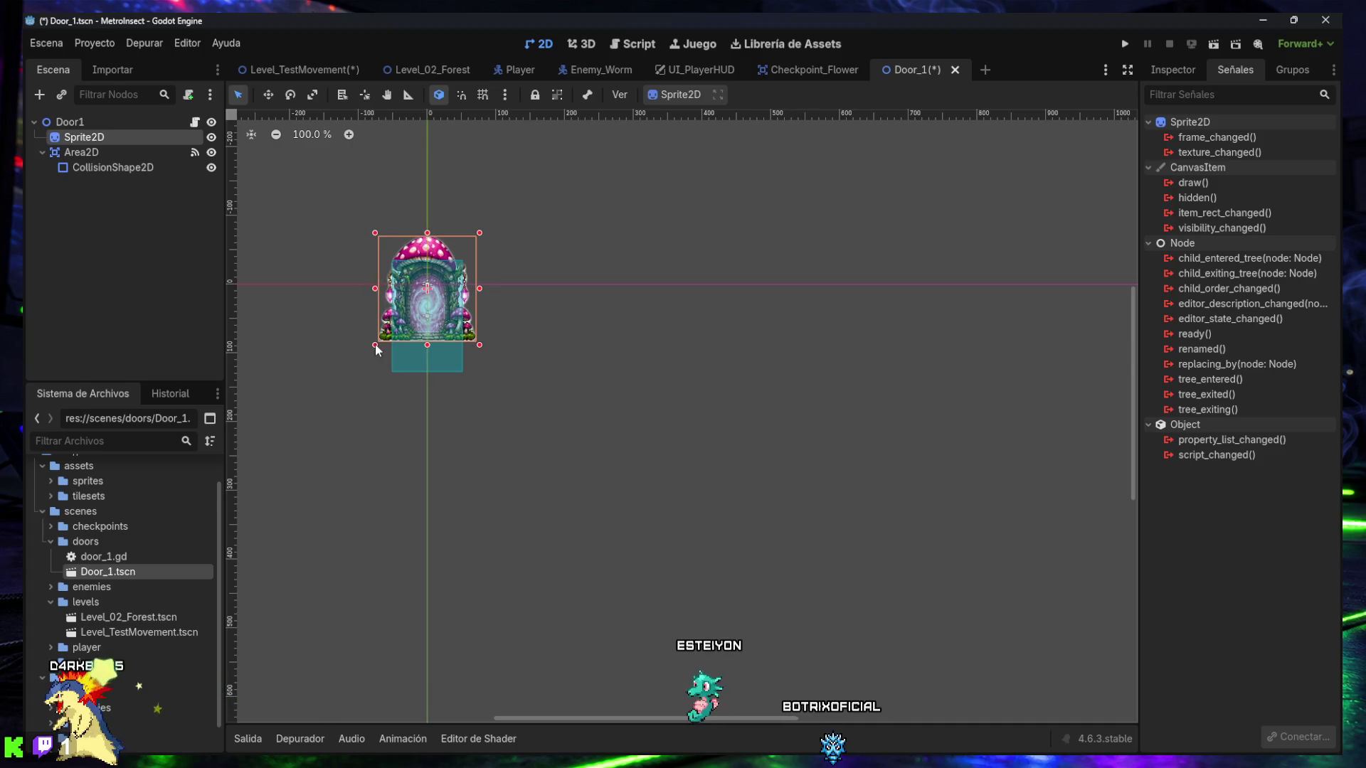
- Resize the collision shape to fit inside the door, save Door_1, and return to Level_TestMovement
left_click(93, 153)
left_click(96, 168)
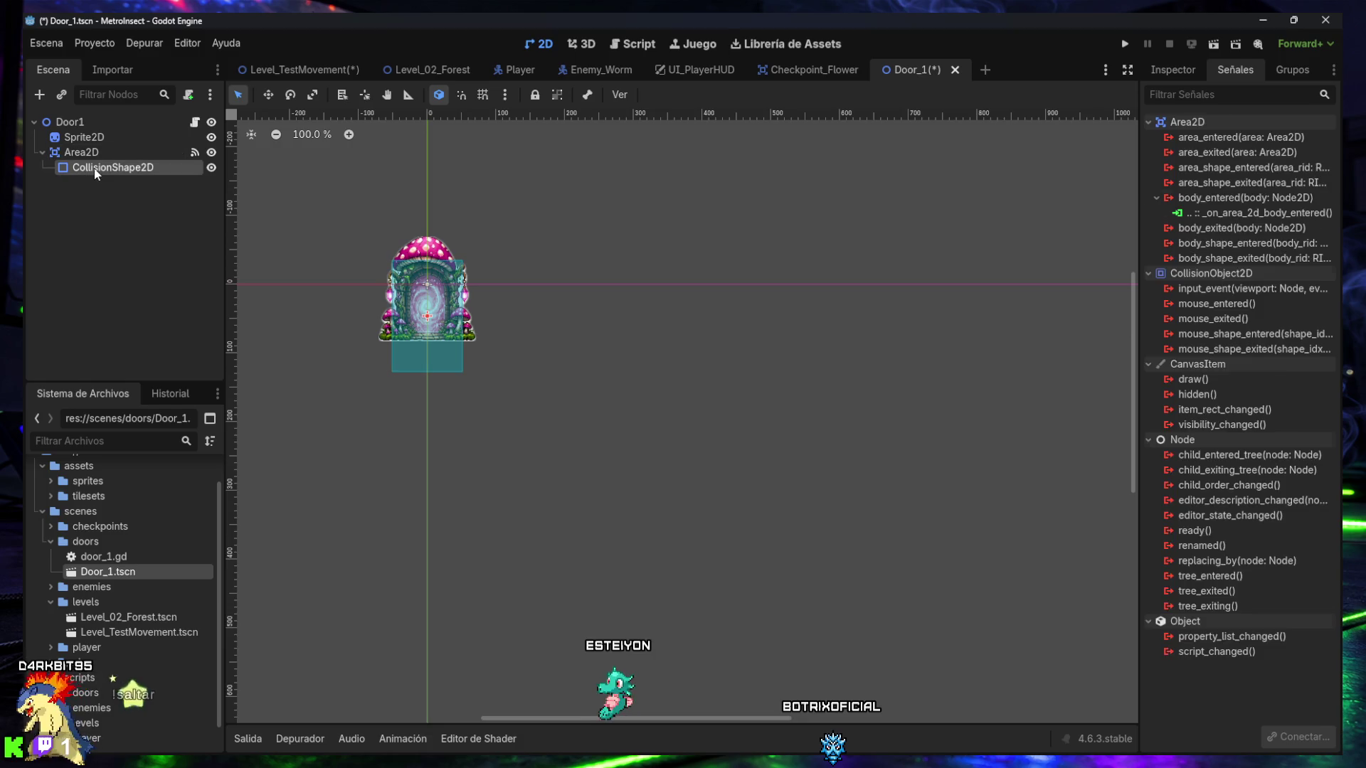
left_click_drag(462, 261, 450, 273)
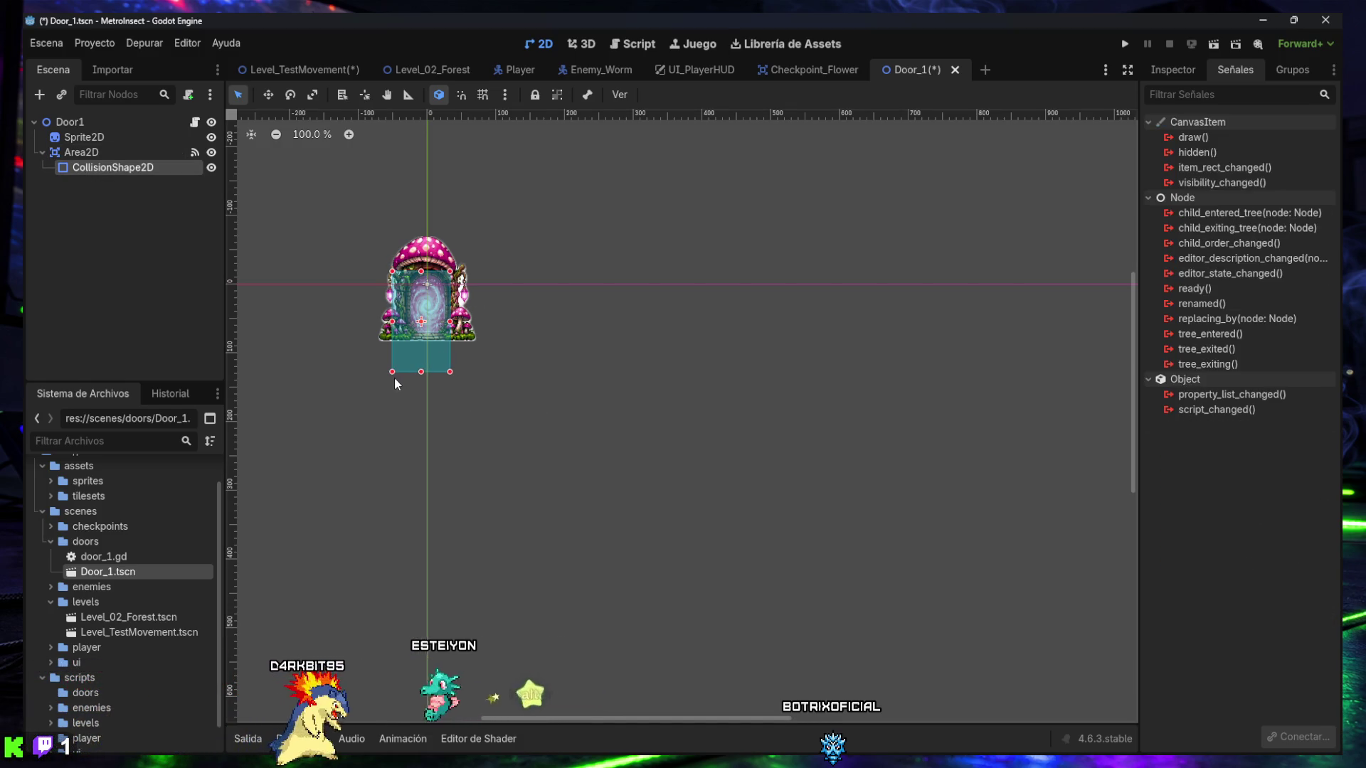
left_click_drag(393, 372, 403, 339)
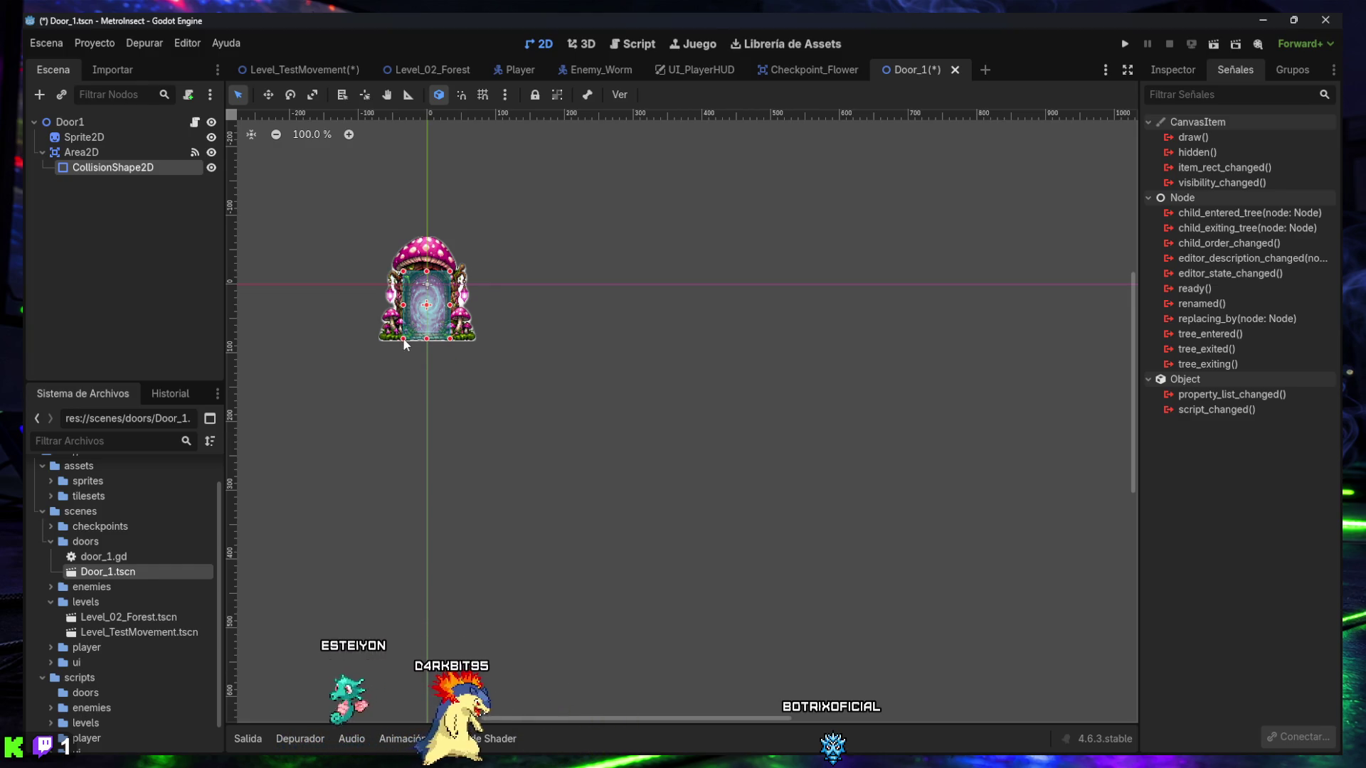
key("ctrl+s")
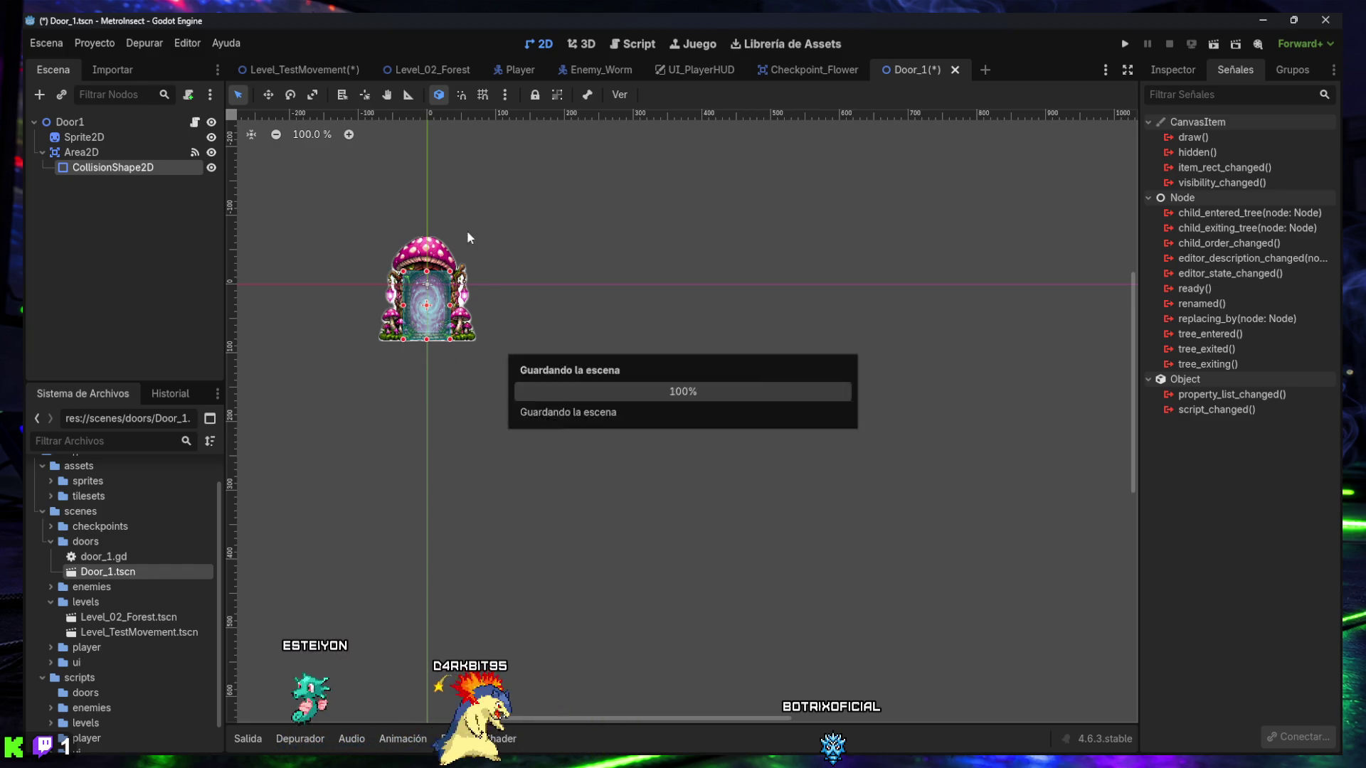
left_click(328, 65)
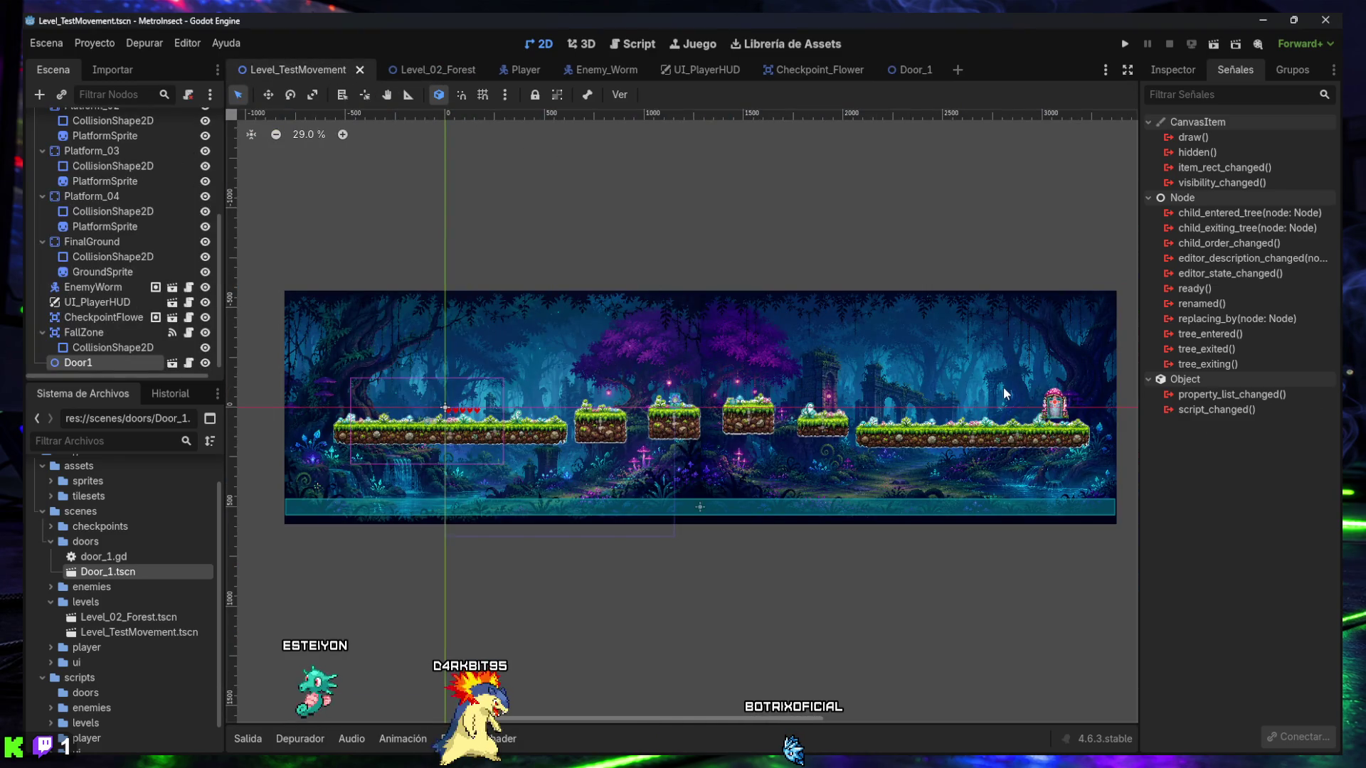
- Move the mushroom door down onto the far-right ground and save the level
left_click(1016, 253)
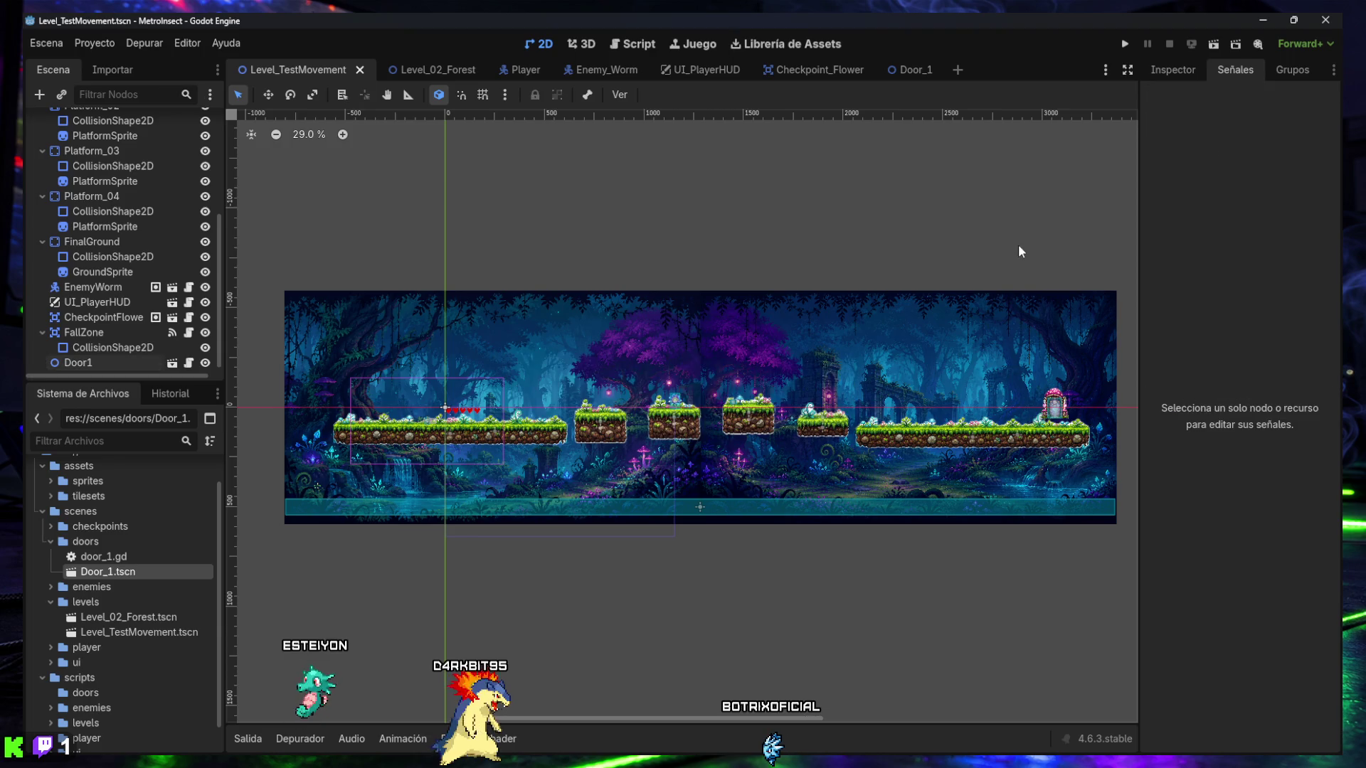
scroll(1060, 385, "up", 6)
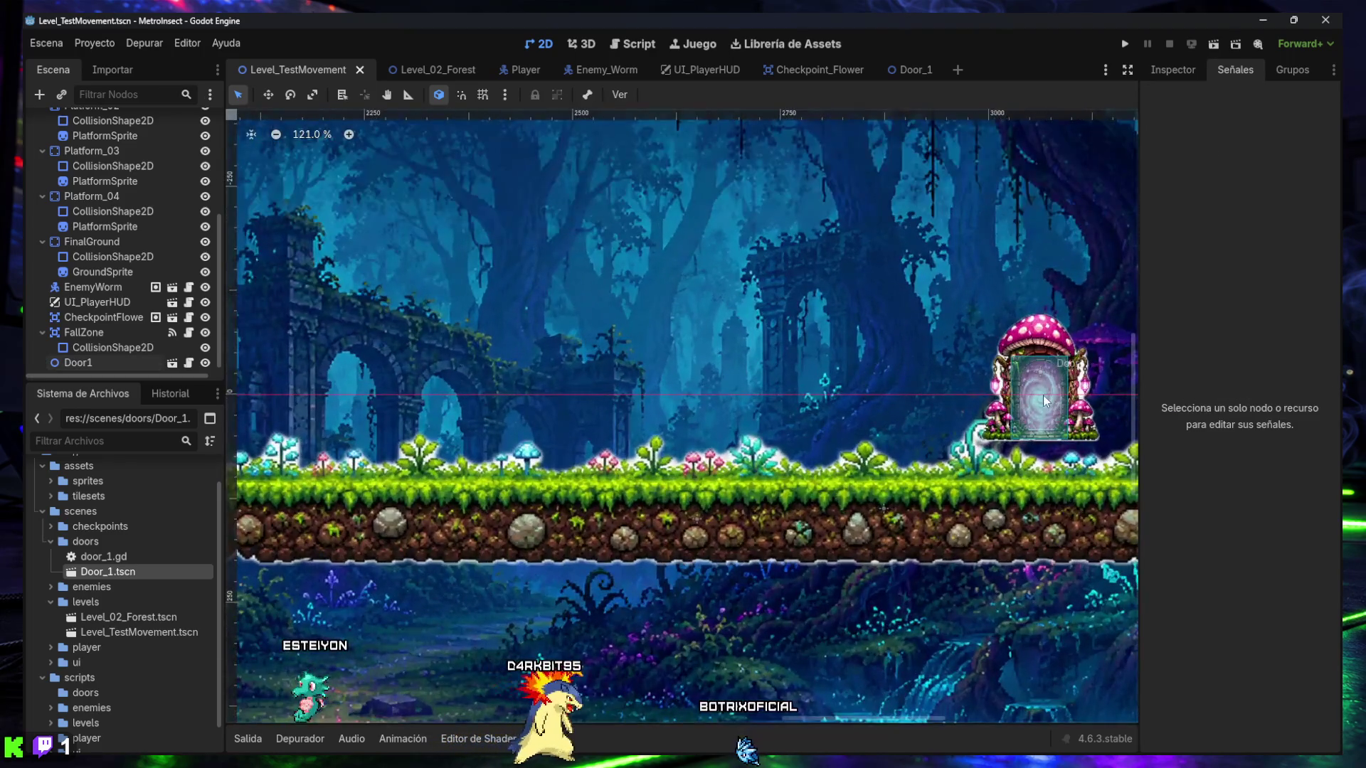
left_click(1044, 400)
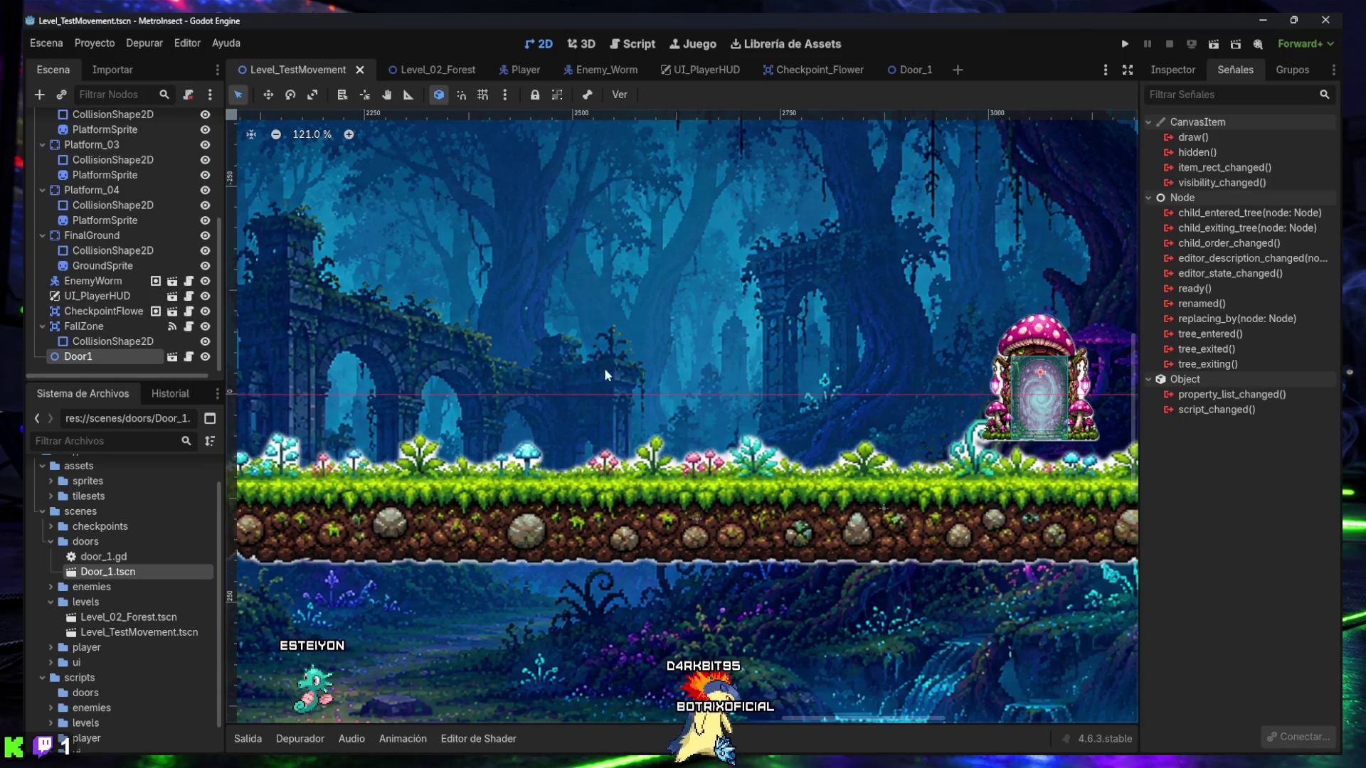
mouse_move(1047, 385)
left_mouse_down()
mouse_move(1046, 407)
mouse_move(907, 416)
left_mouse_up()
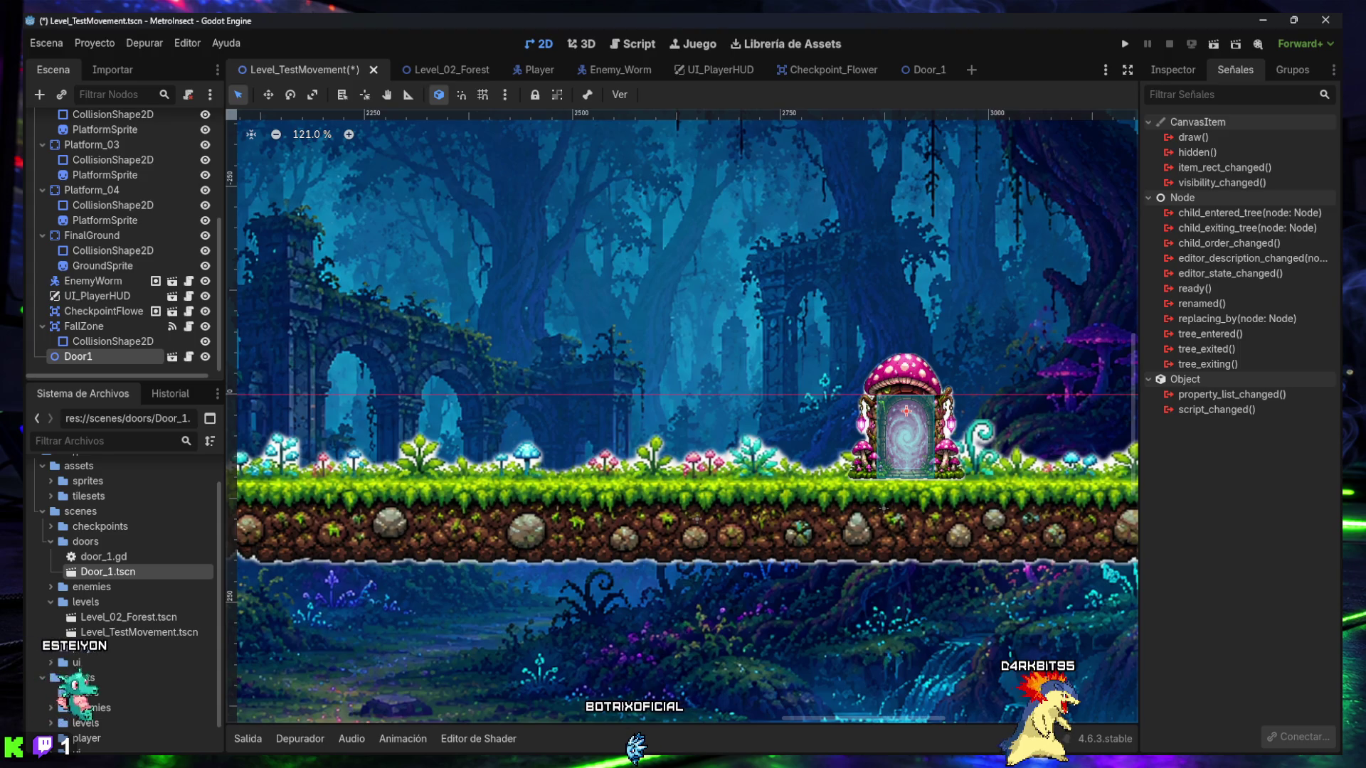
key("ctrl+s")
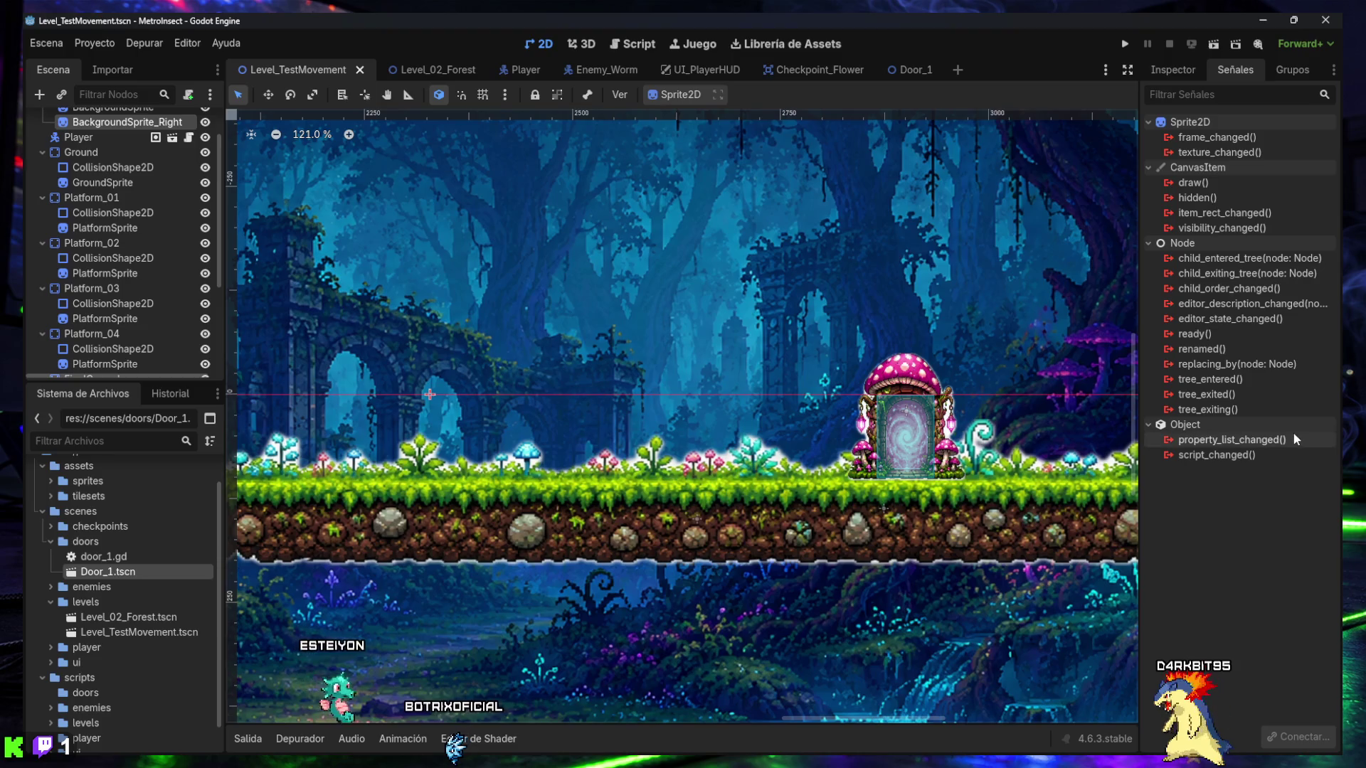
- Select the Door1 node and show its properties in the Inspector
mouse_move(1296, 439)
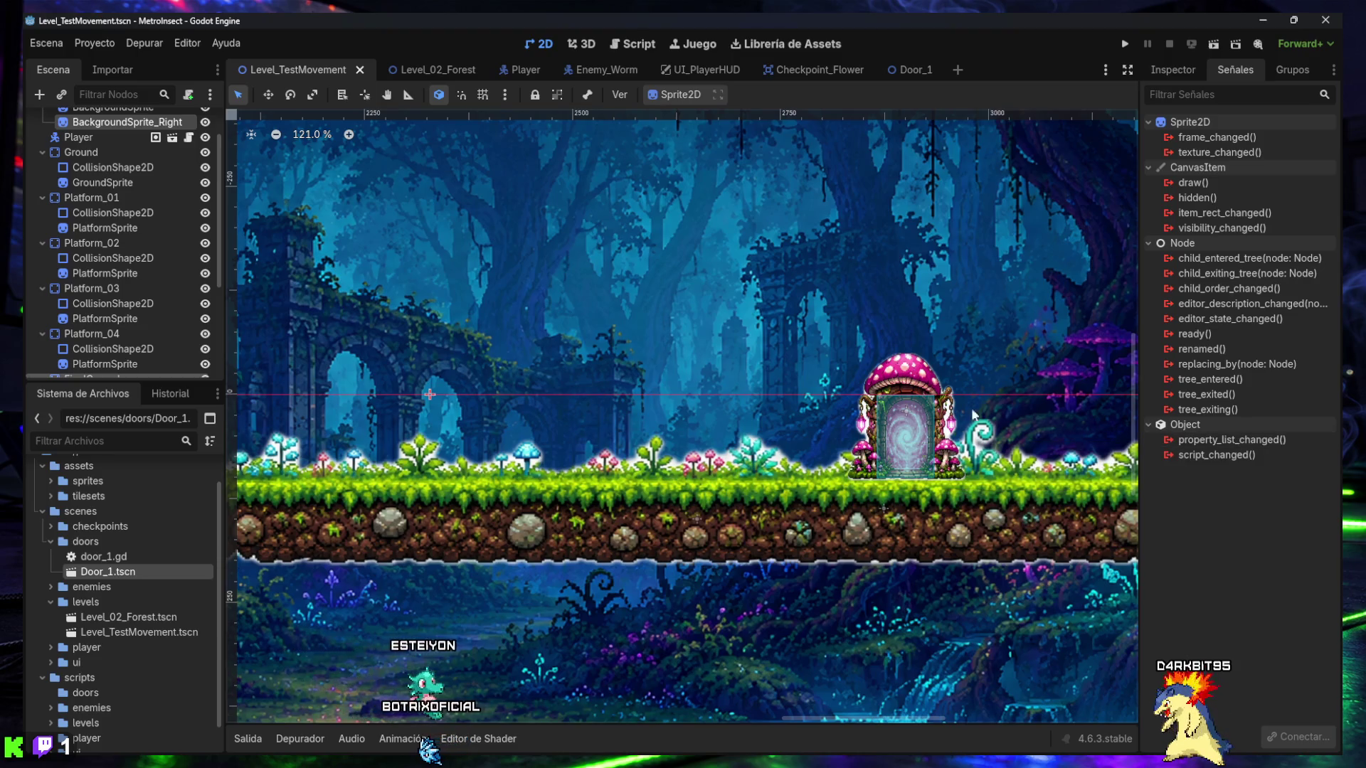
scroll(154, 343, "down", 5)
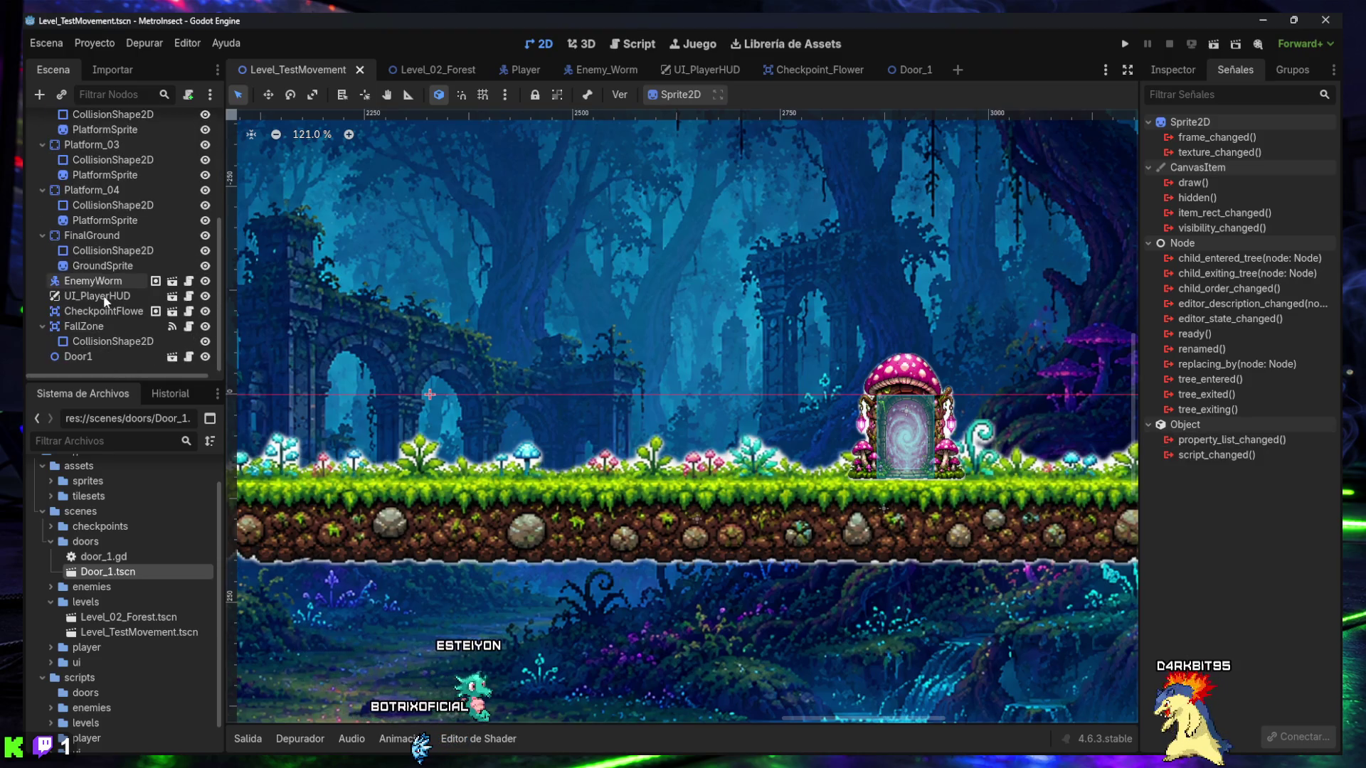
left_click(80, 356)
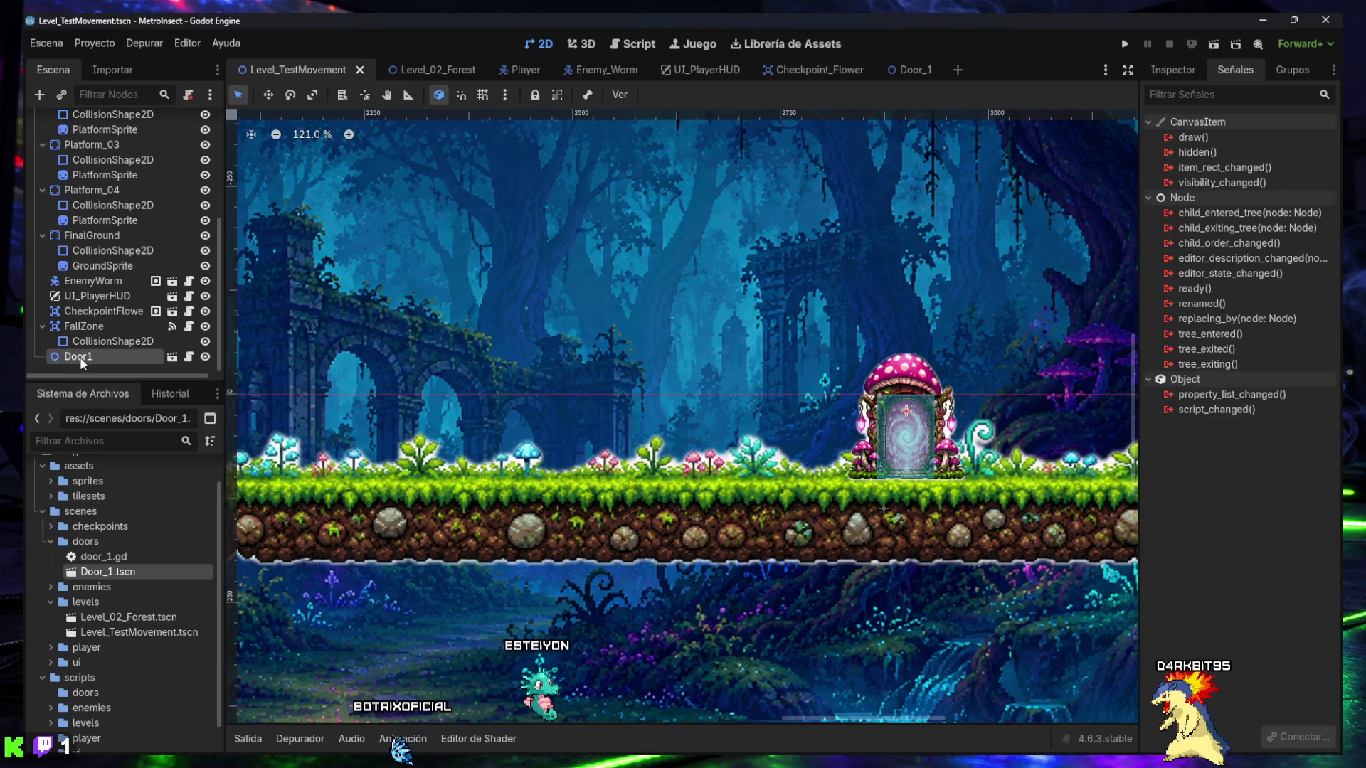
left_click(1168, 70)
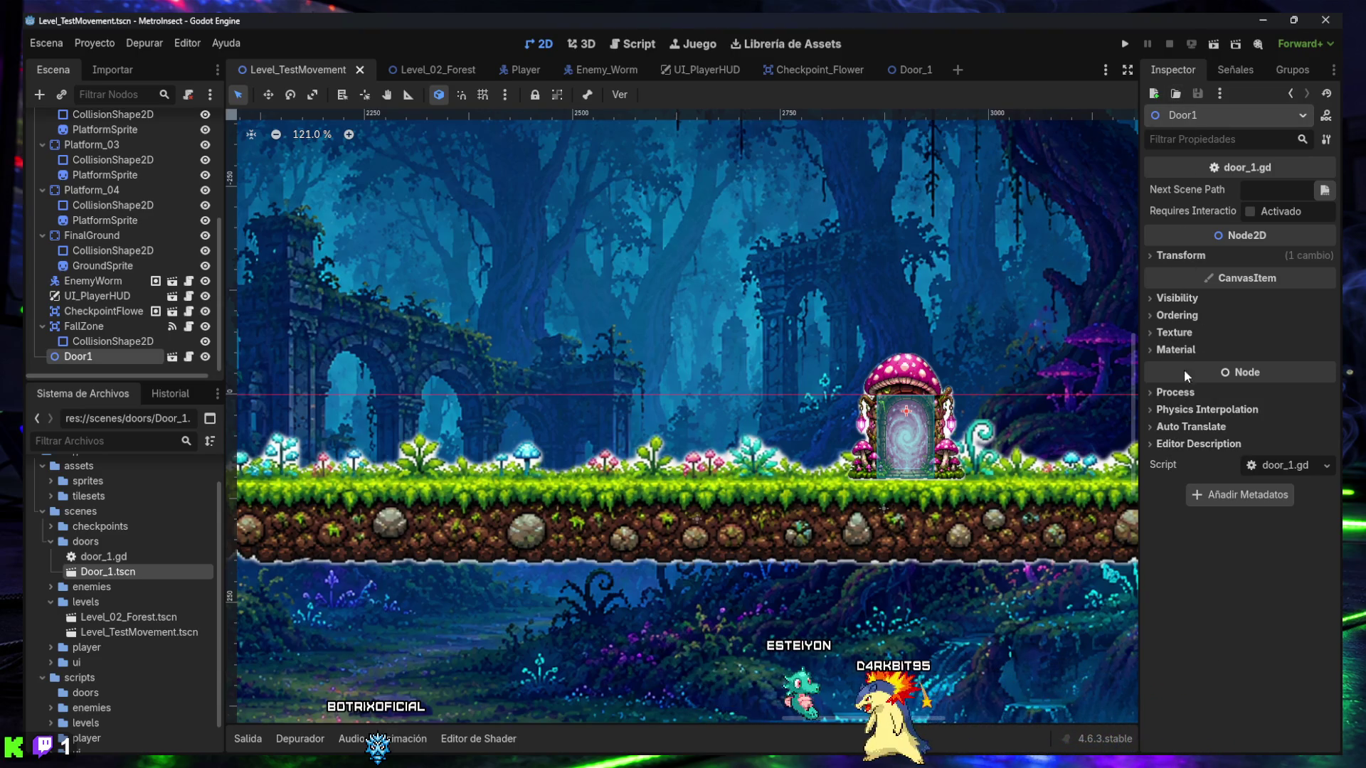
- Set Door1's Next Scene Path to scenes/levels/Level_02_Forest.tscn and enable Requires Interaction
left_click(1325, 191)
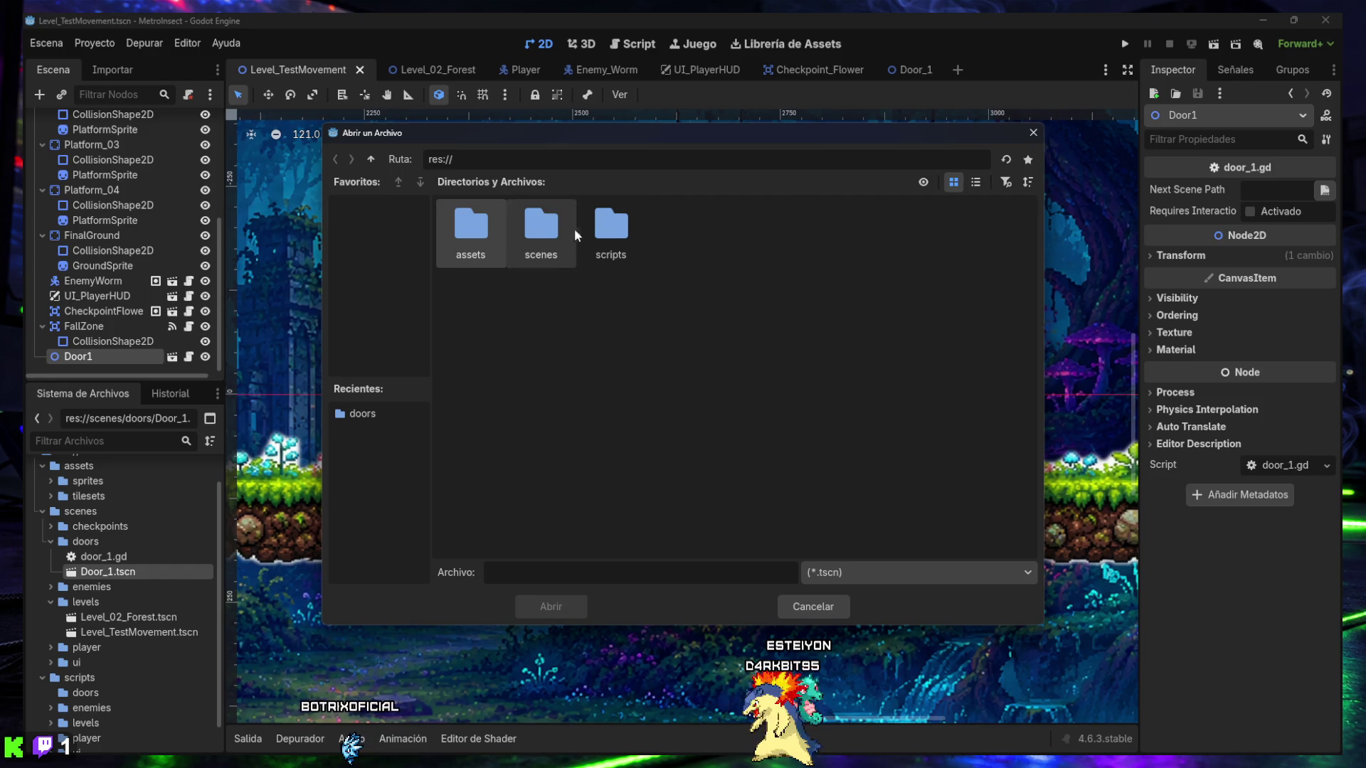
double_click(537, 235)
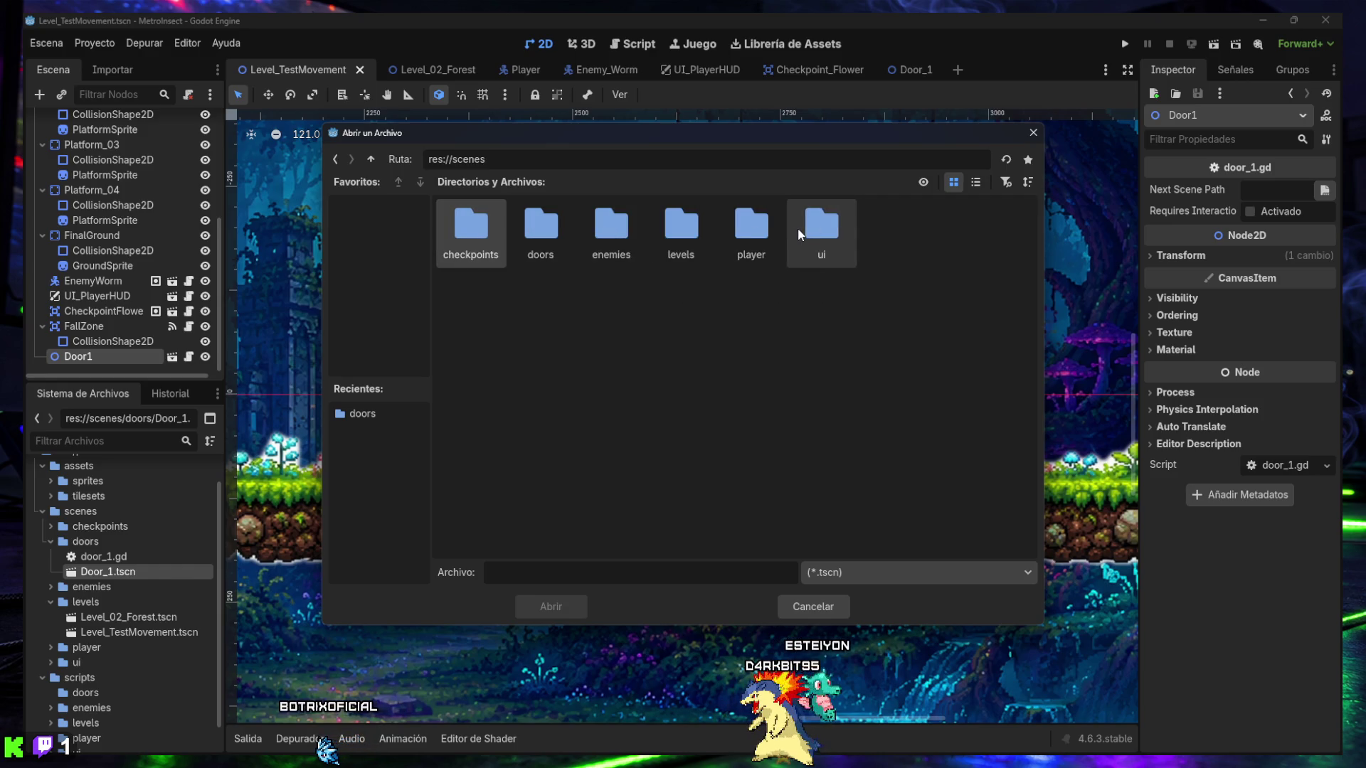
double_click(671, 227)
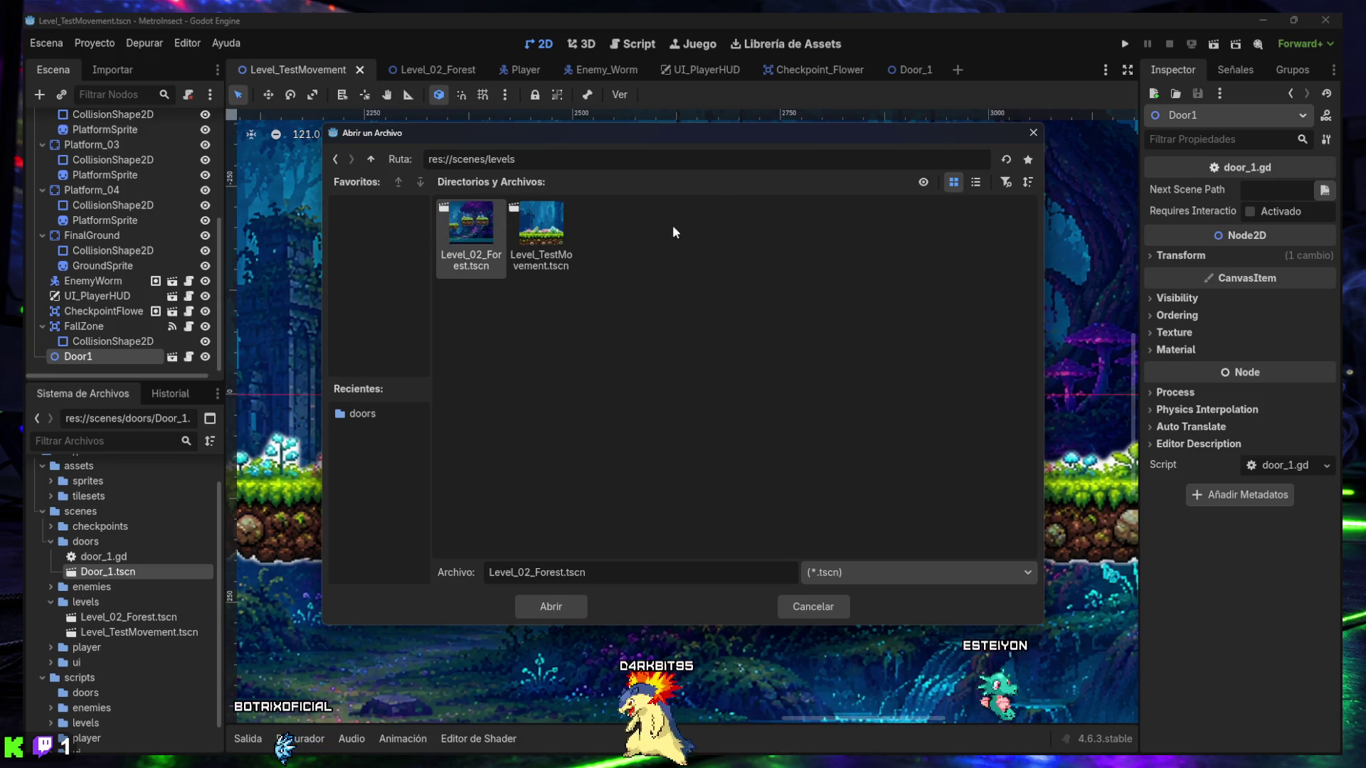
double_click(480, 227)
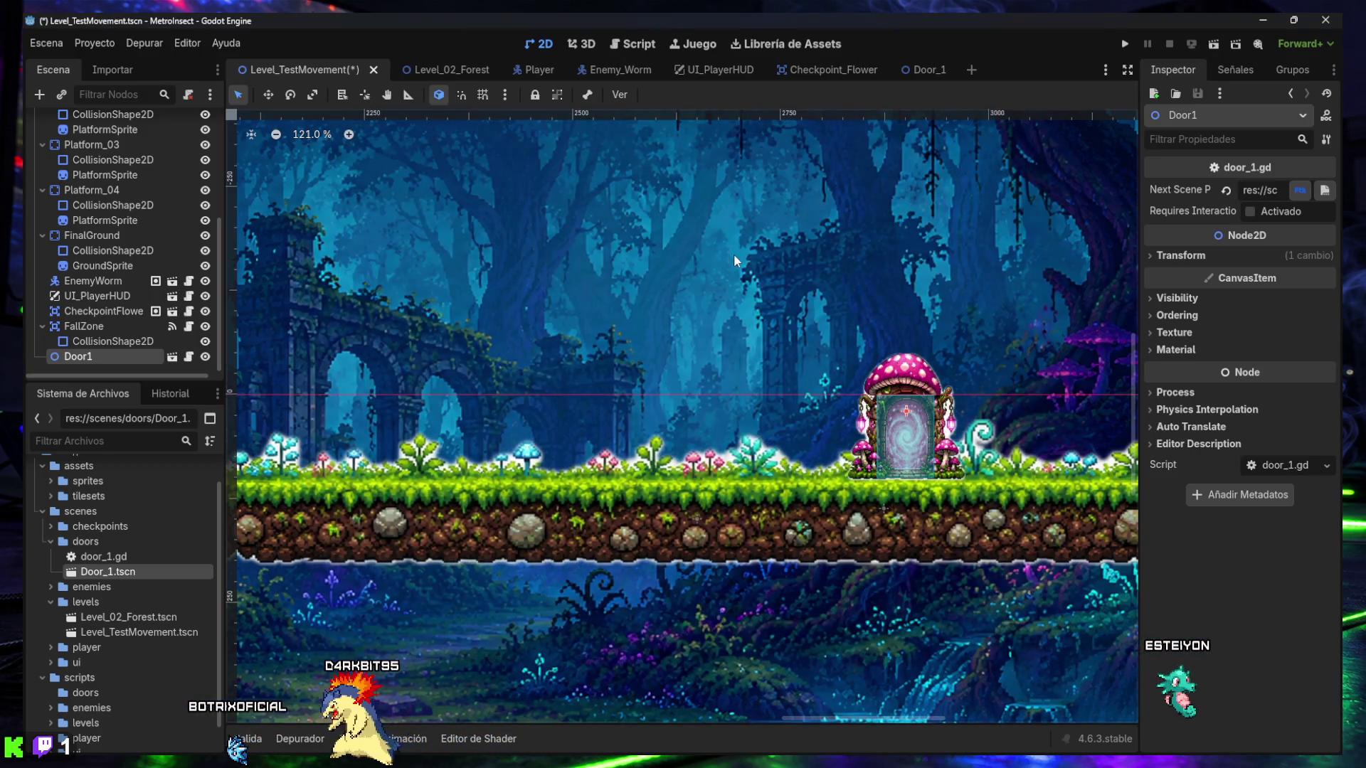
left_click(1246, 211)
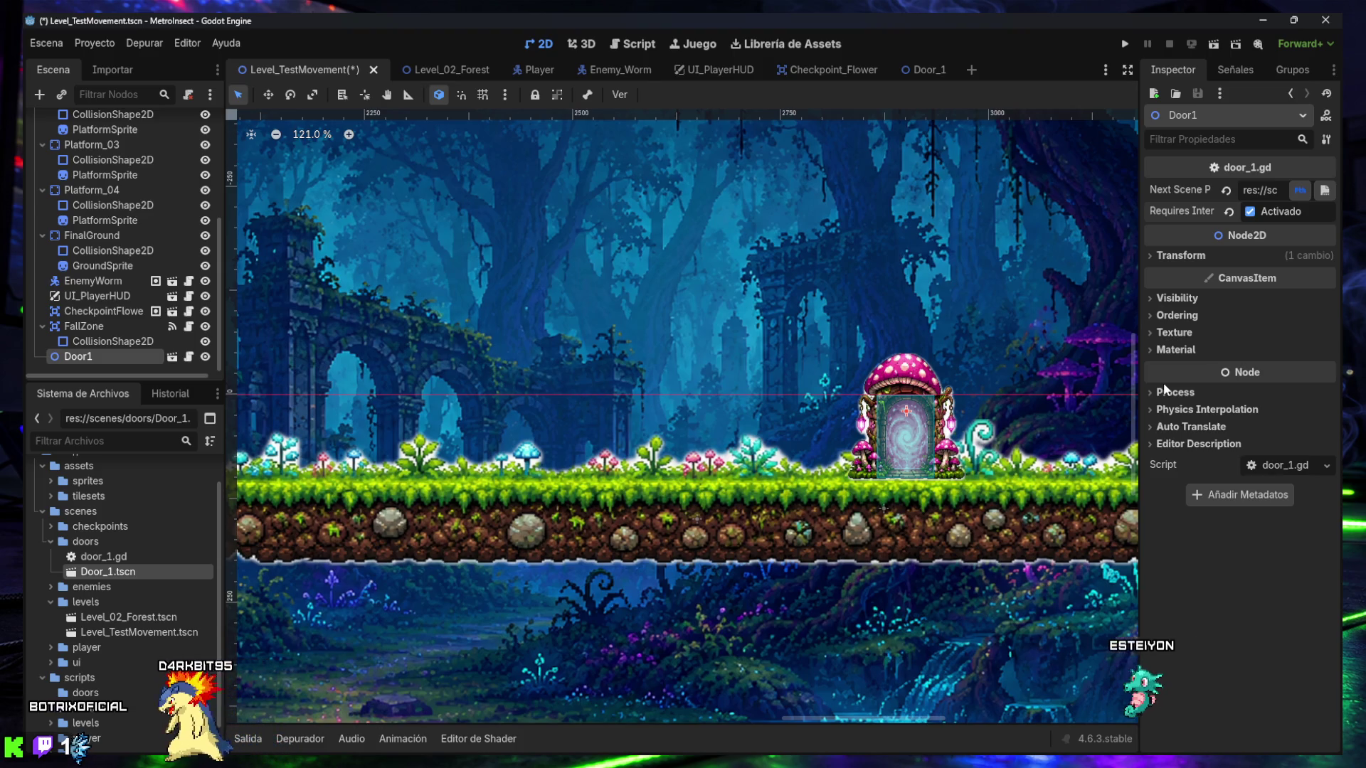
- Test-run the level, walk the bee right to the mushroom portal, jump into it twice, then stop
left_click(937, 320)
left_click(1212, 43)
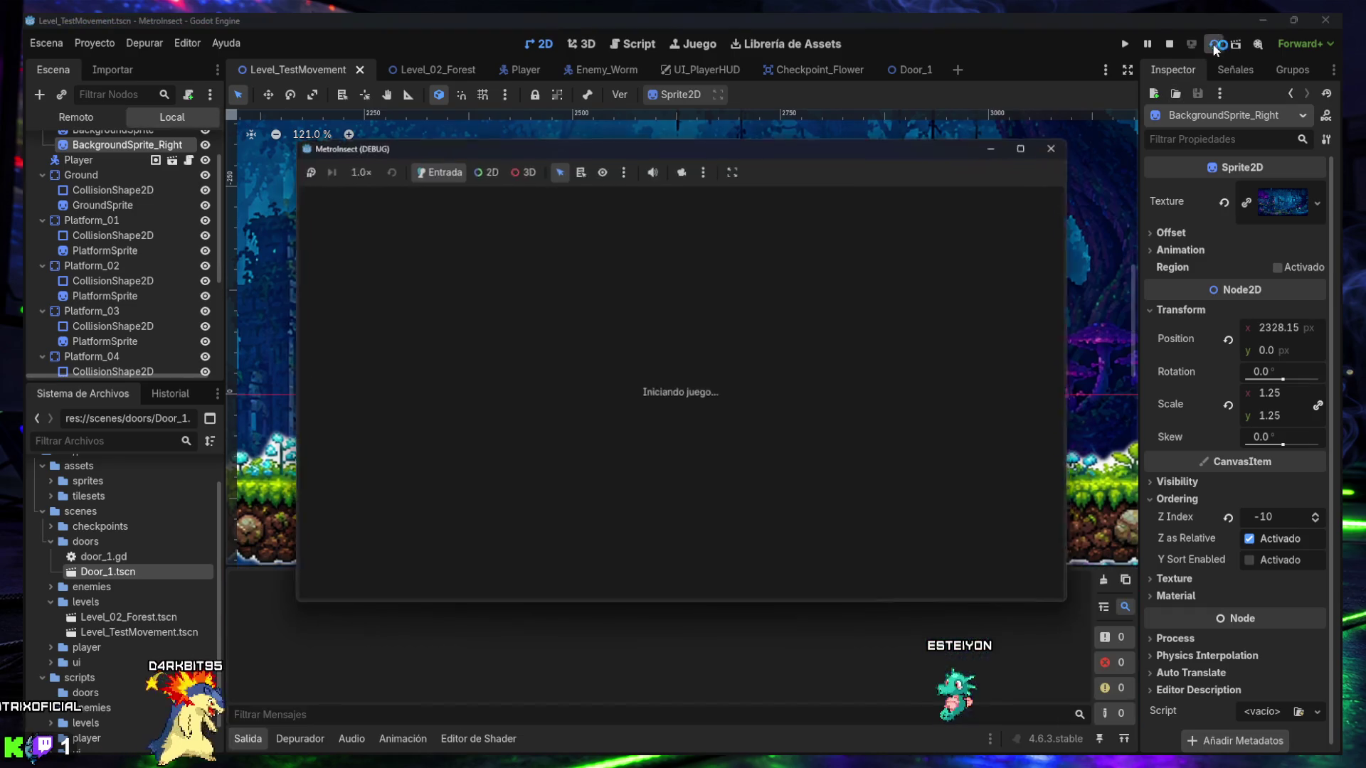
key("Right")
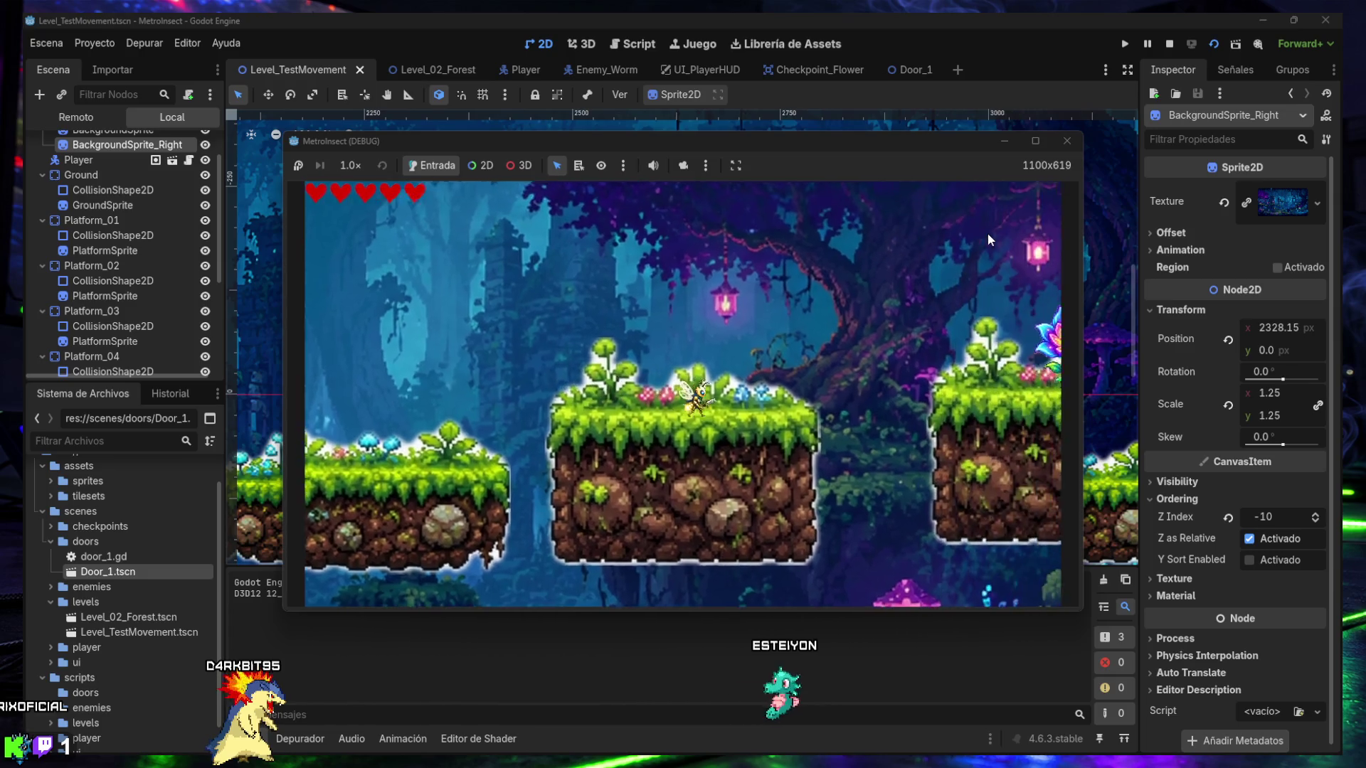
key("Right")
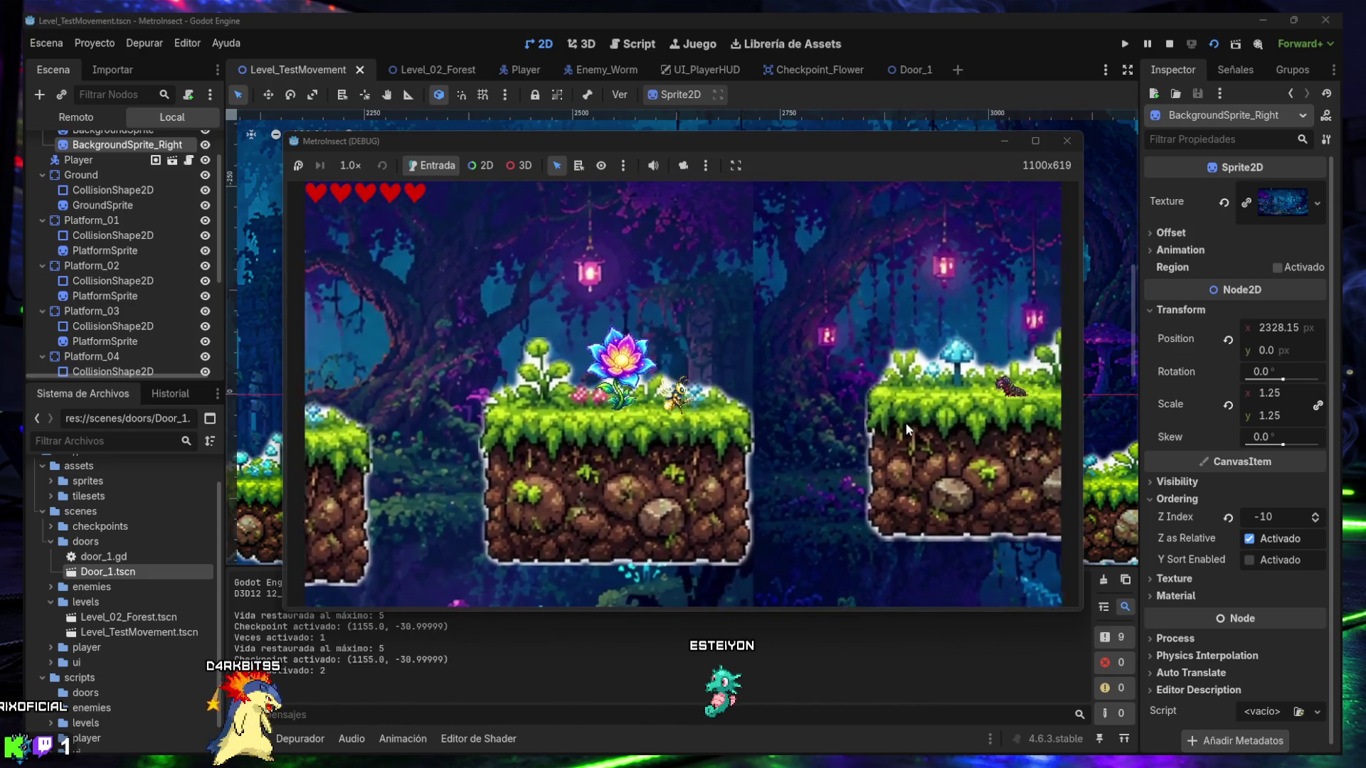
key("Right")
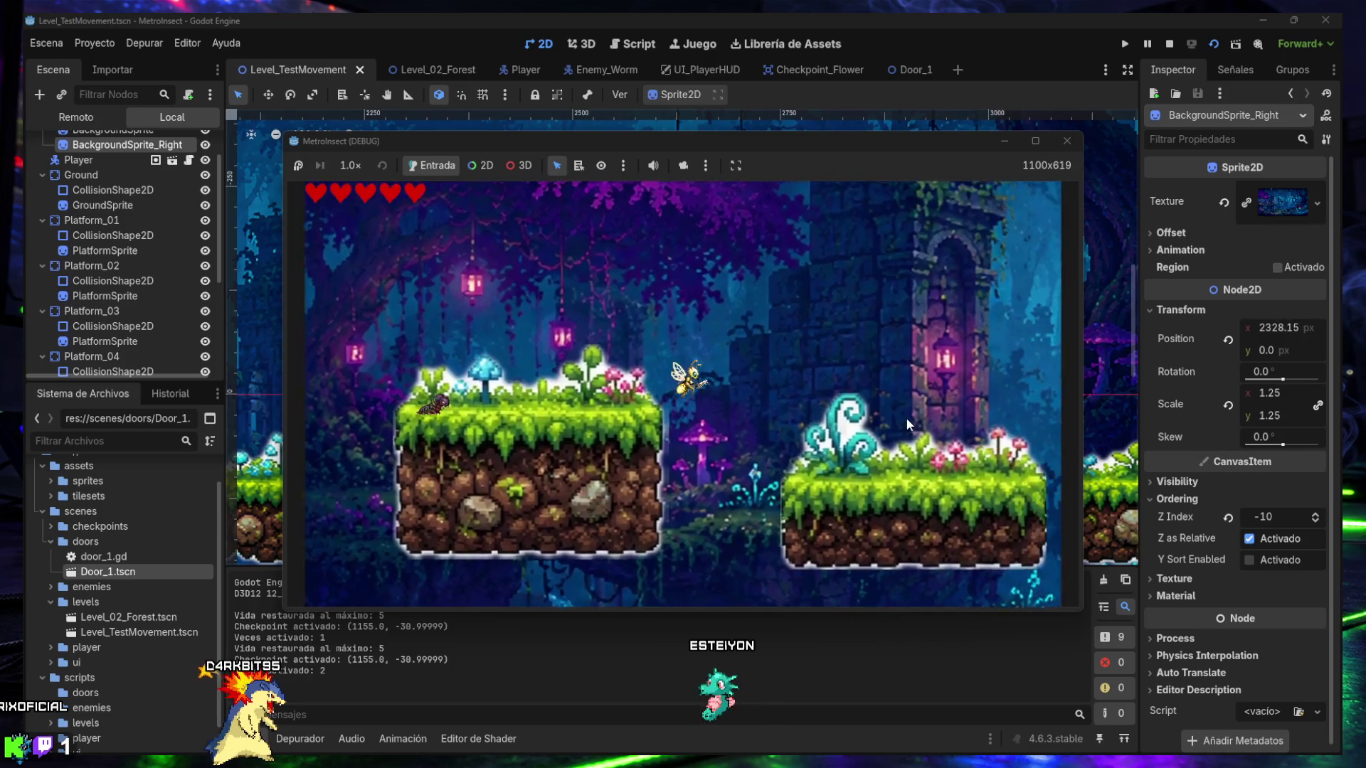
key("Right")
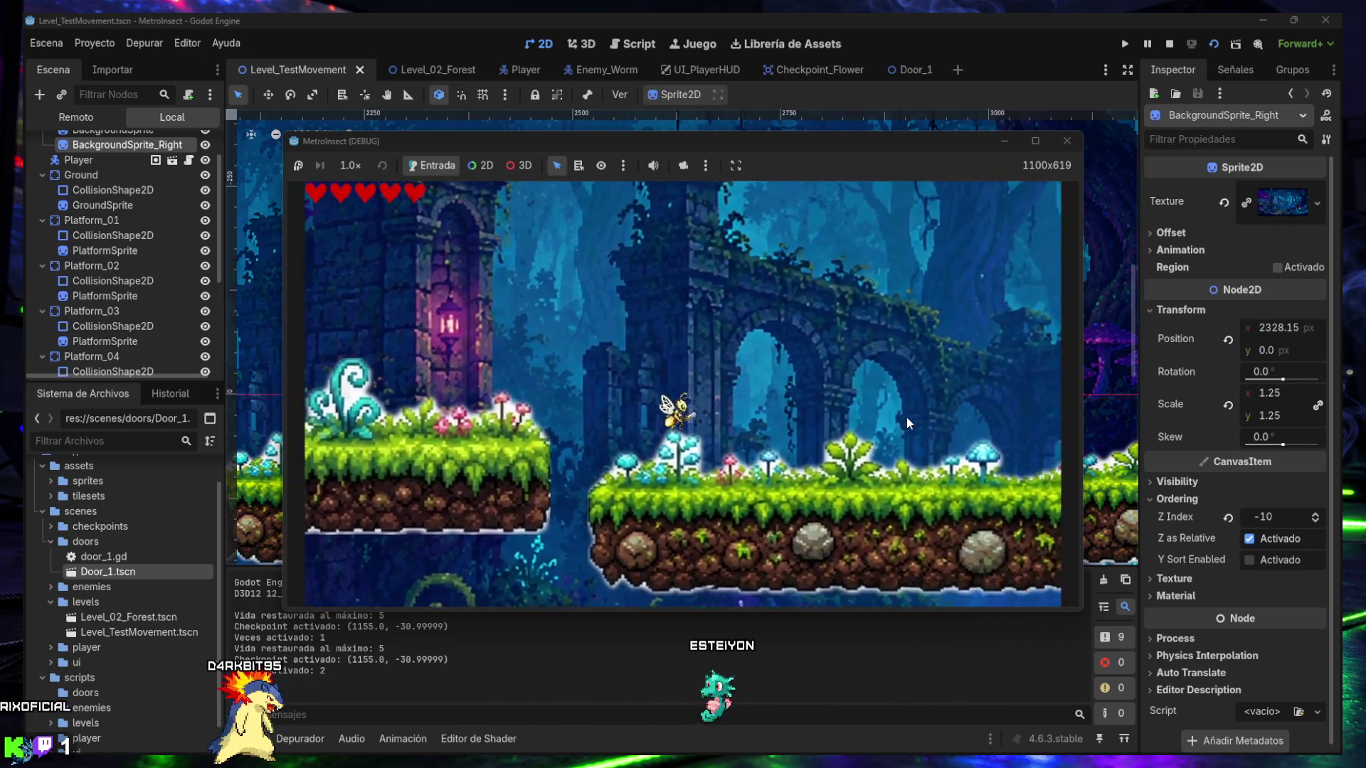
key("Right")
key("Right")
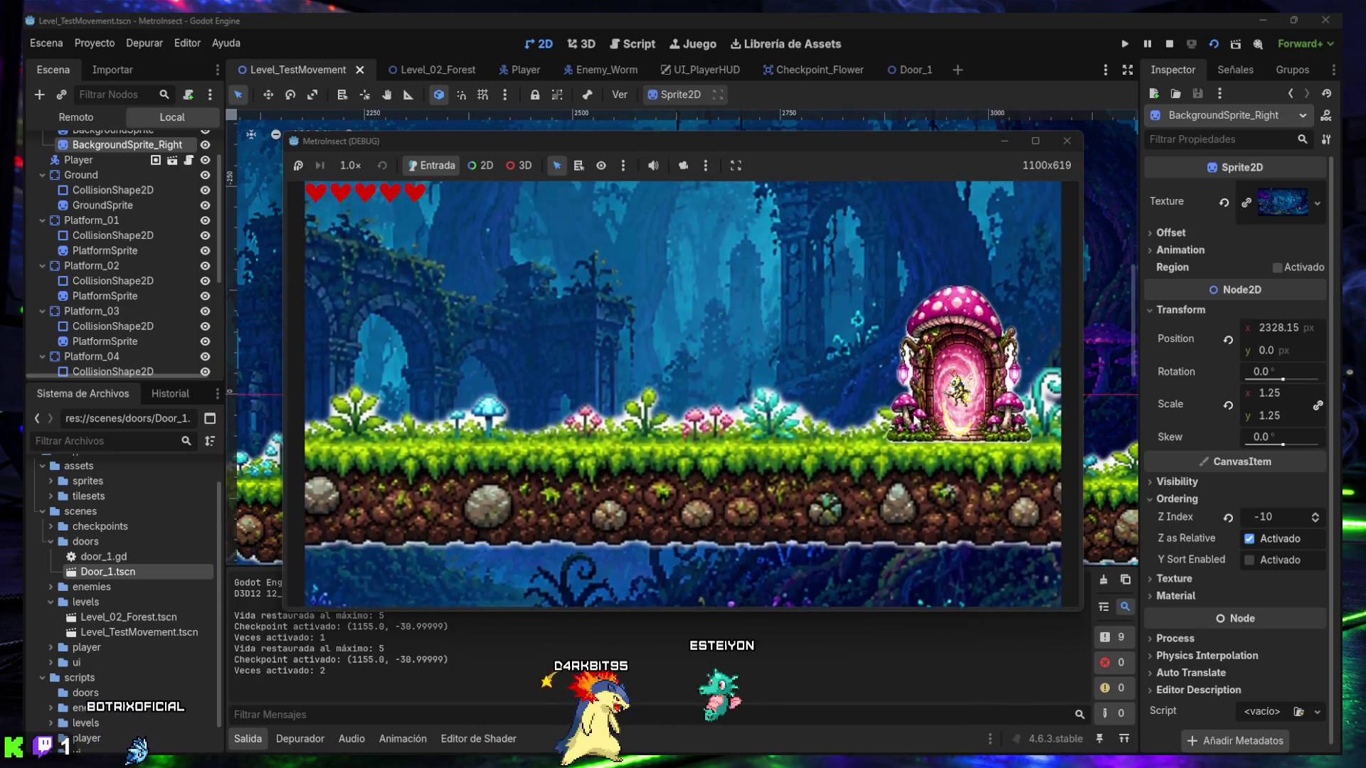
key("space")
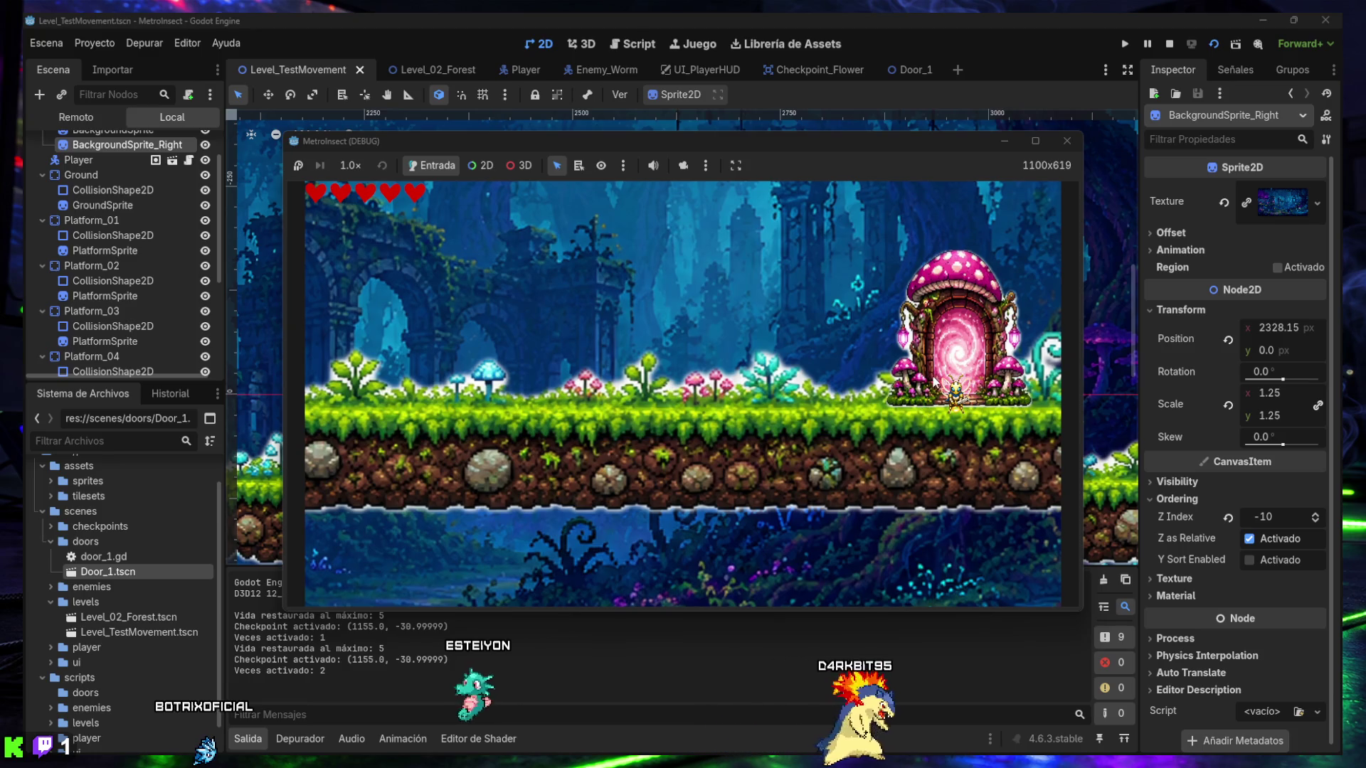
key("space")
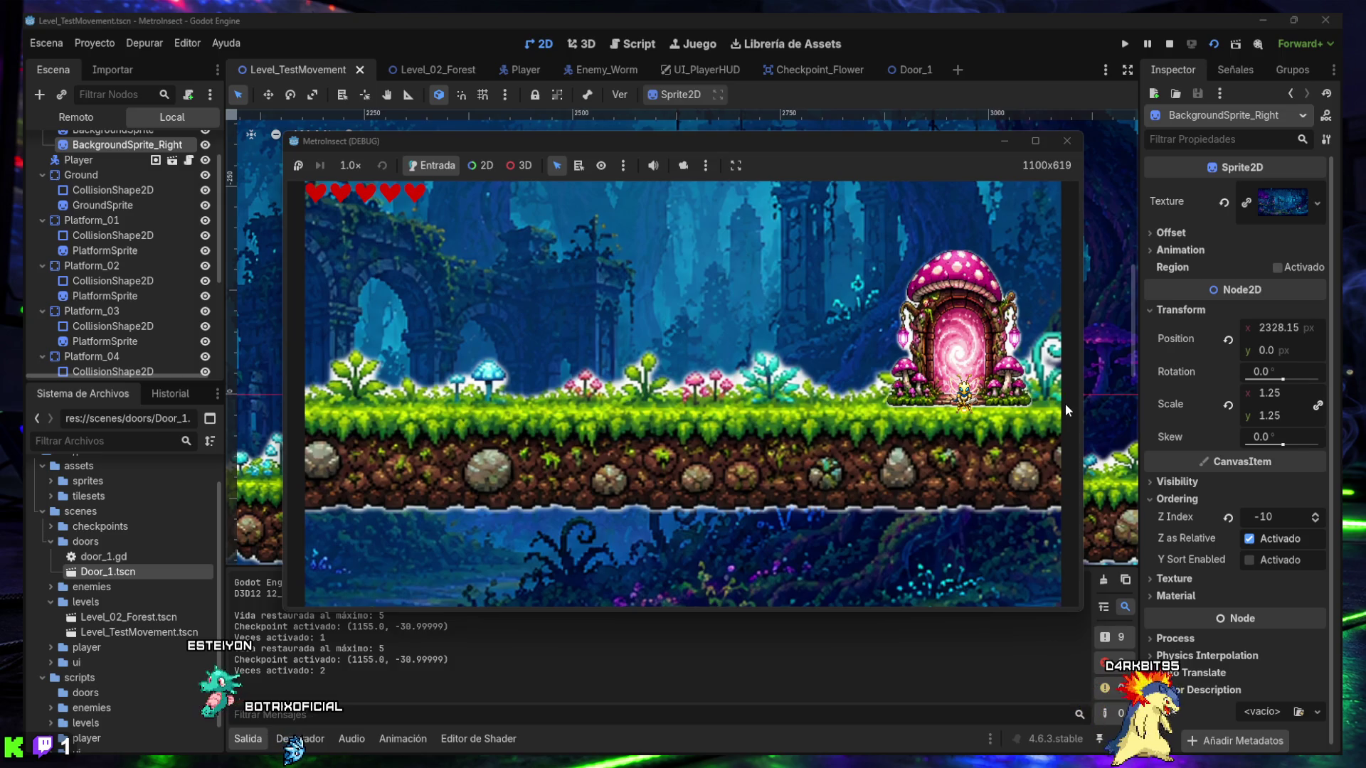
left_click(1066, 142)
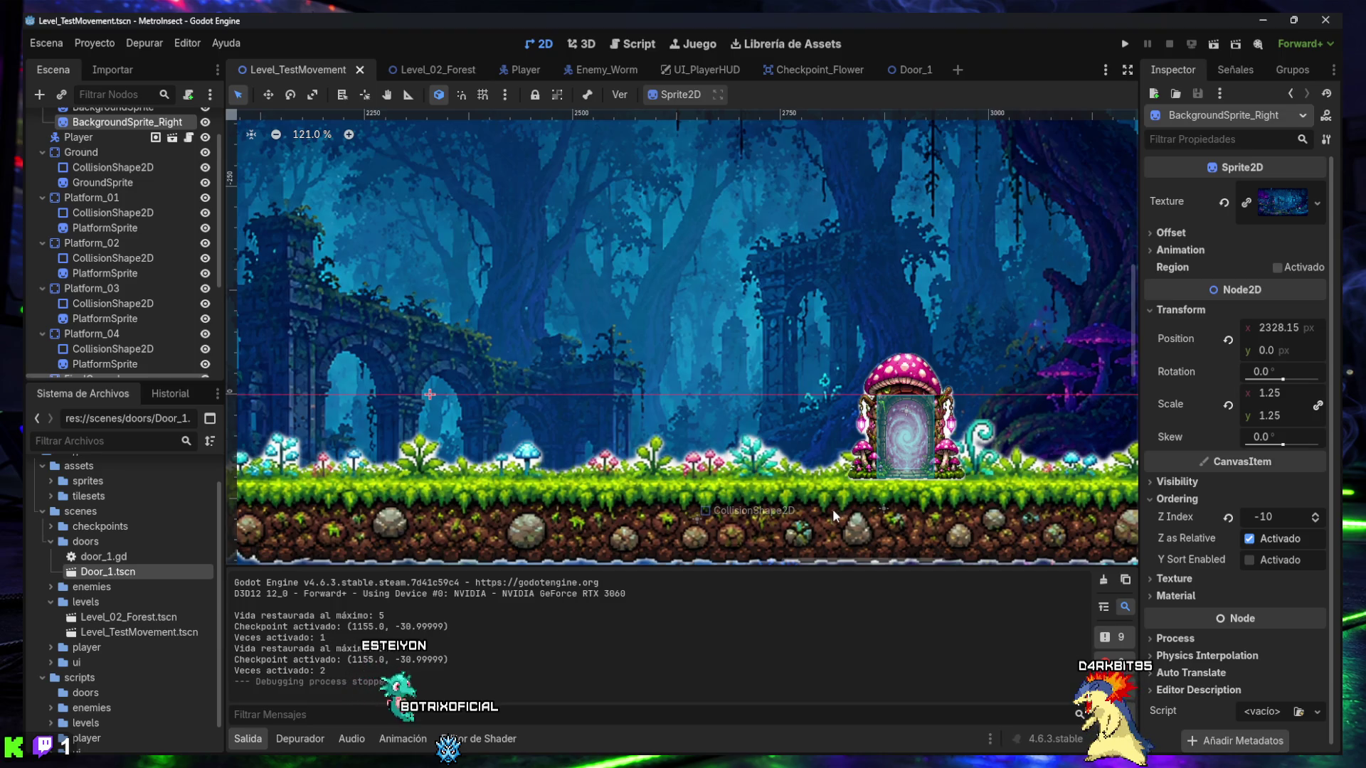
- Look over the Level_02_Forest and Player scenes, then return to Level_TestMovement
scroll(636, 394, "down", 3)
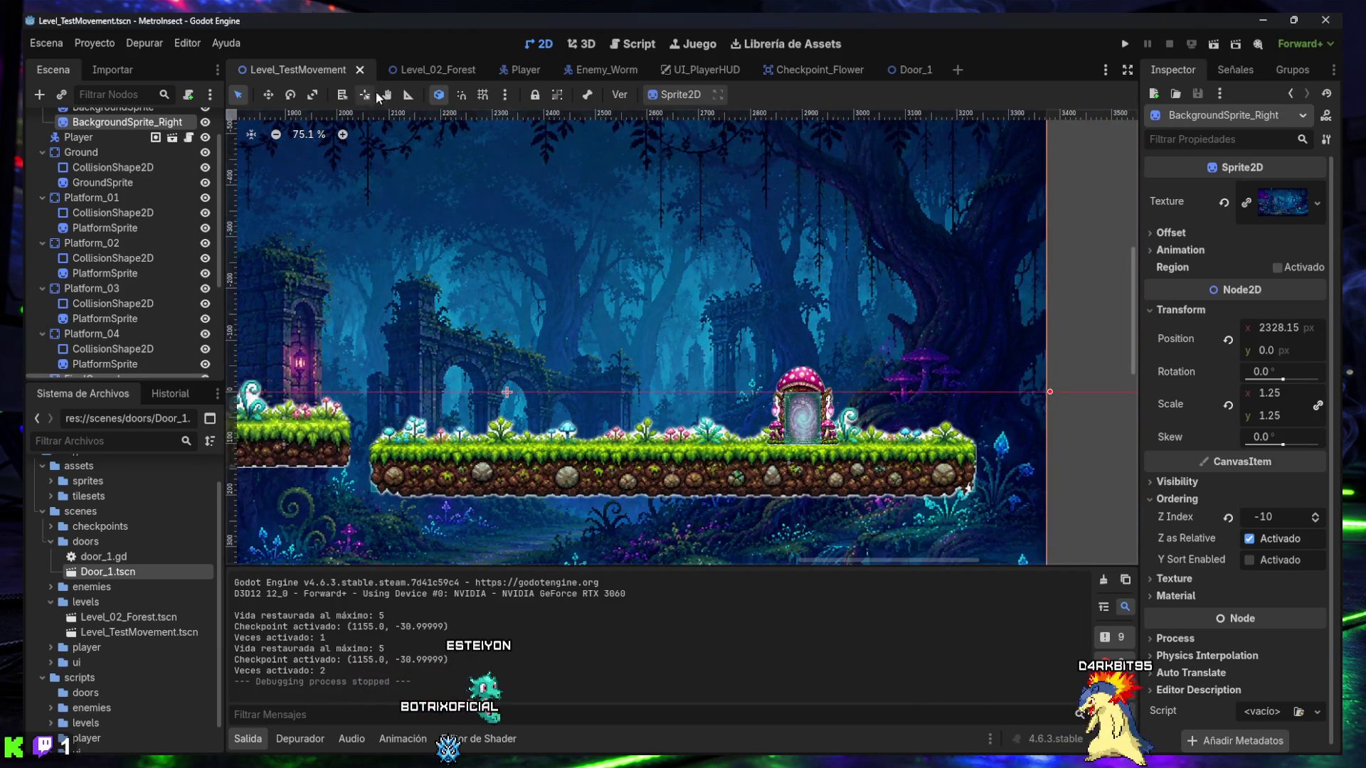
left_click(426, 70)
left_click(296, 70)
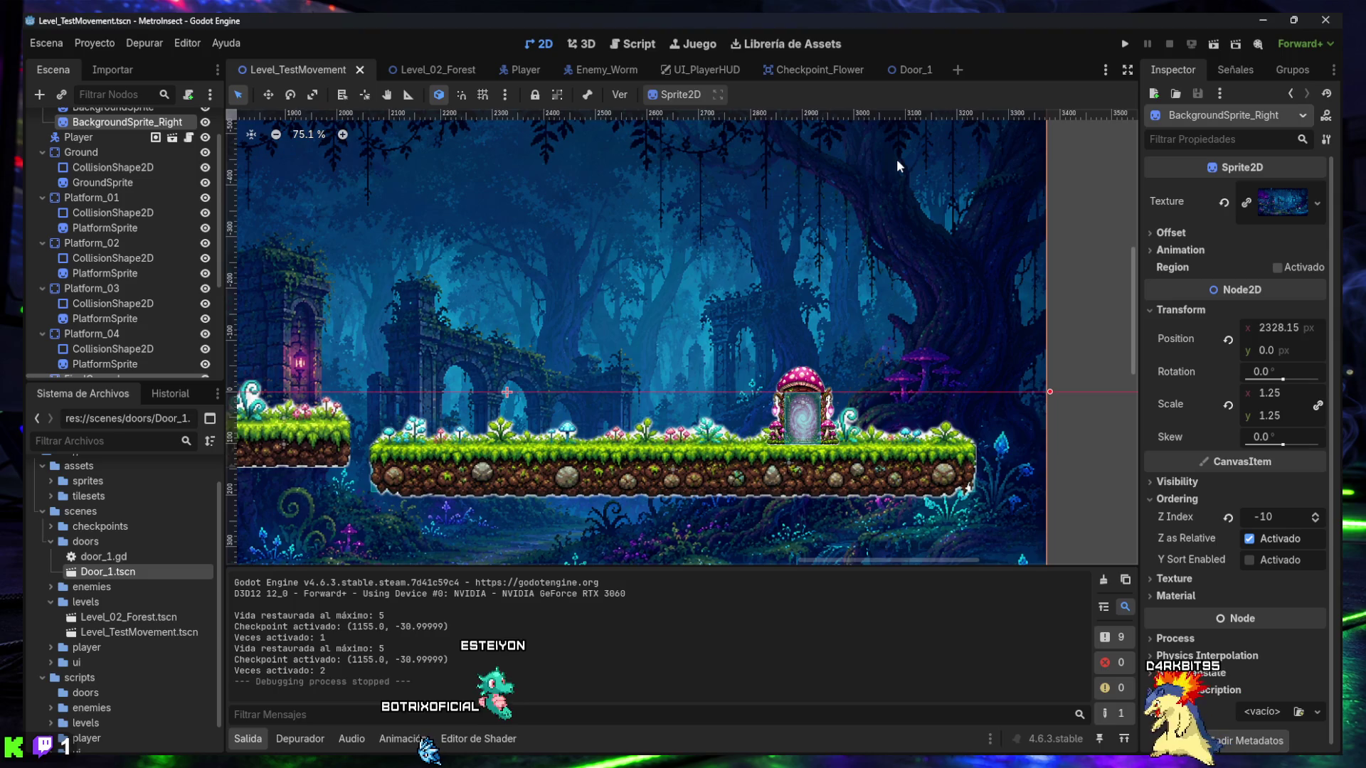
left_click(517, 70)
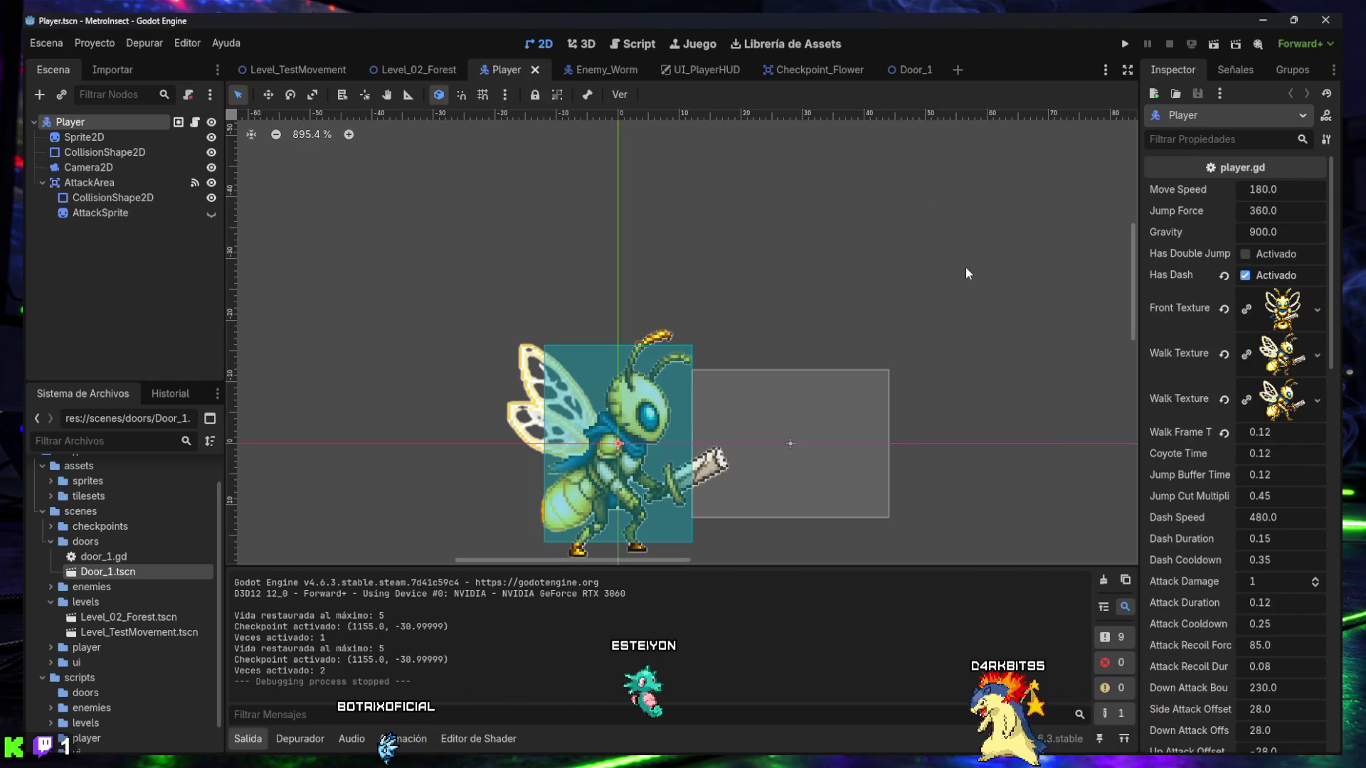
left_click(292, 65)
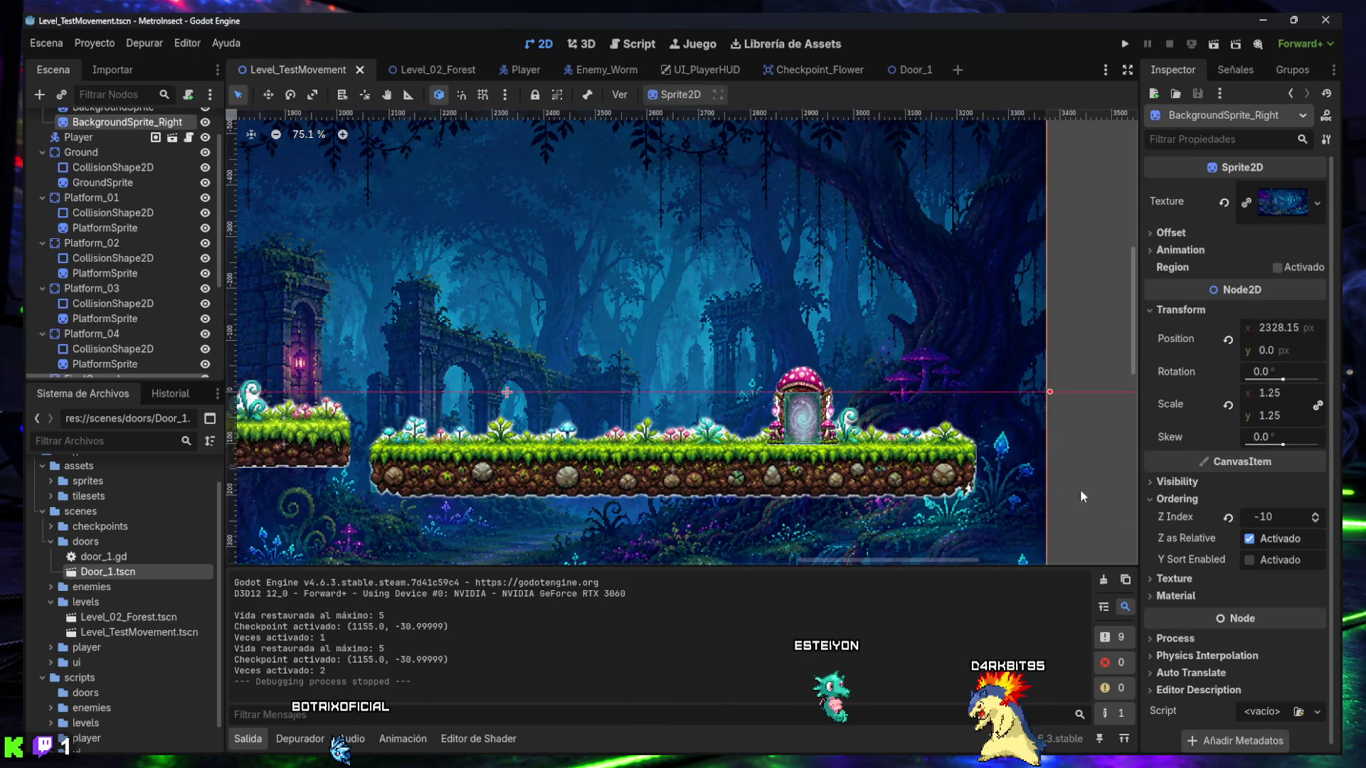
- Hide the output log, select Door1, and turn off Requires Interaction
scroll(840, 445, "down", 2)
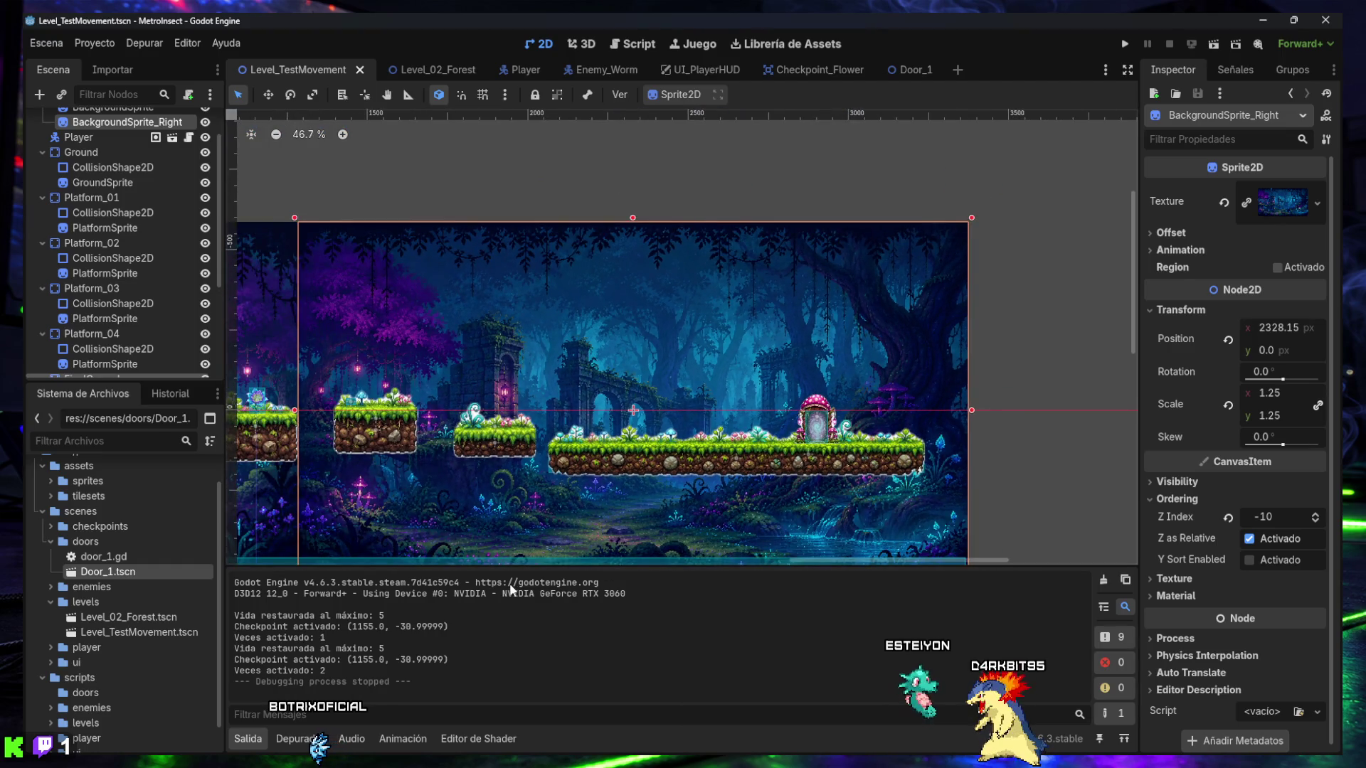
left_click(264, 739)
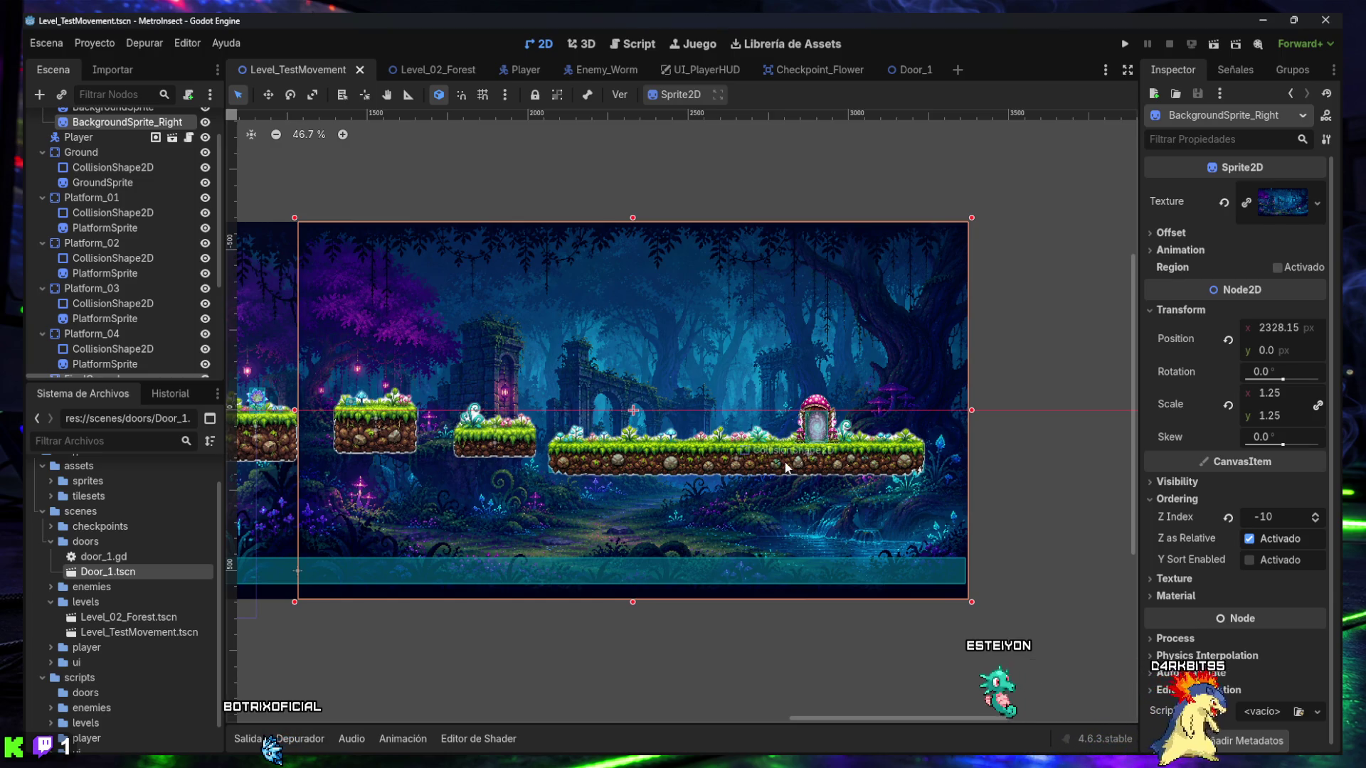
scroll(127, 332, "down", 5)
left_click(83, 358)
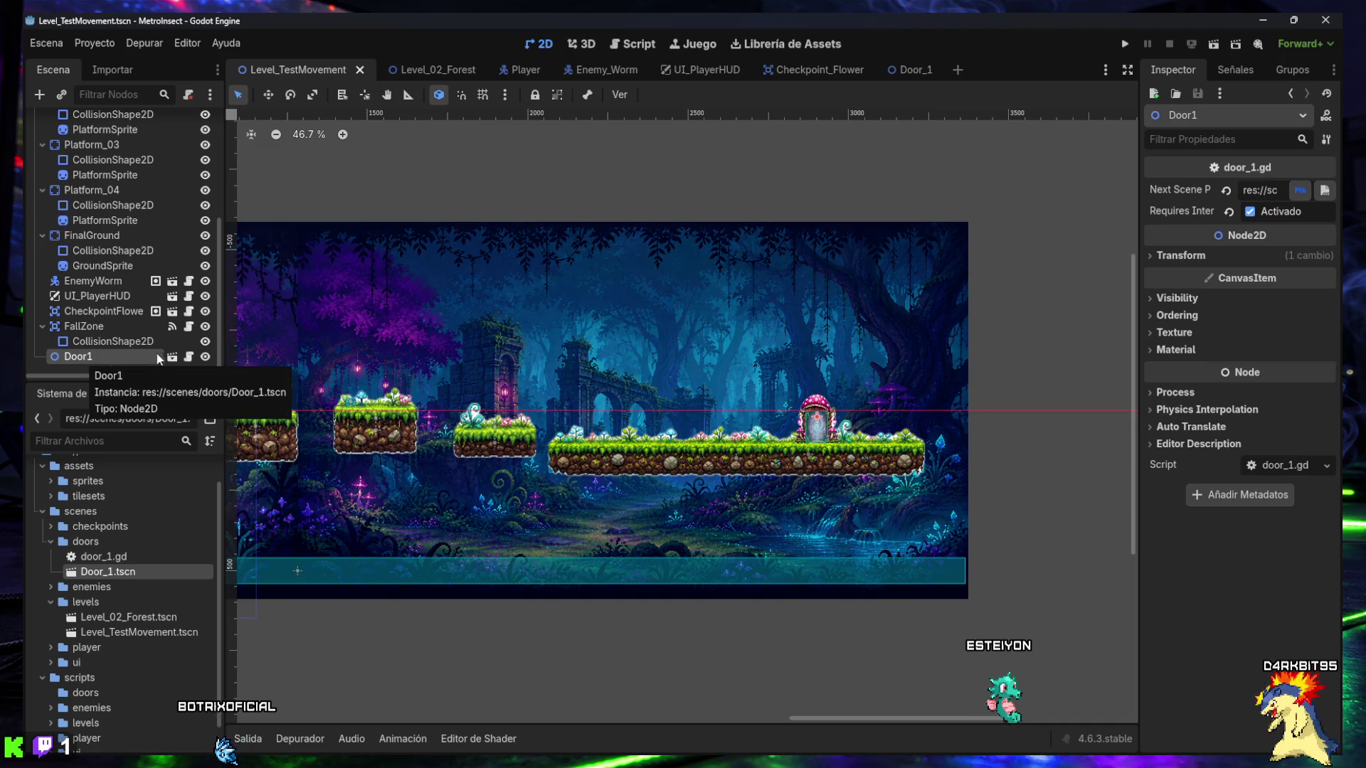
left_click(1252, 212)
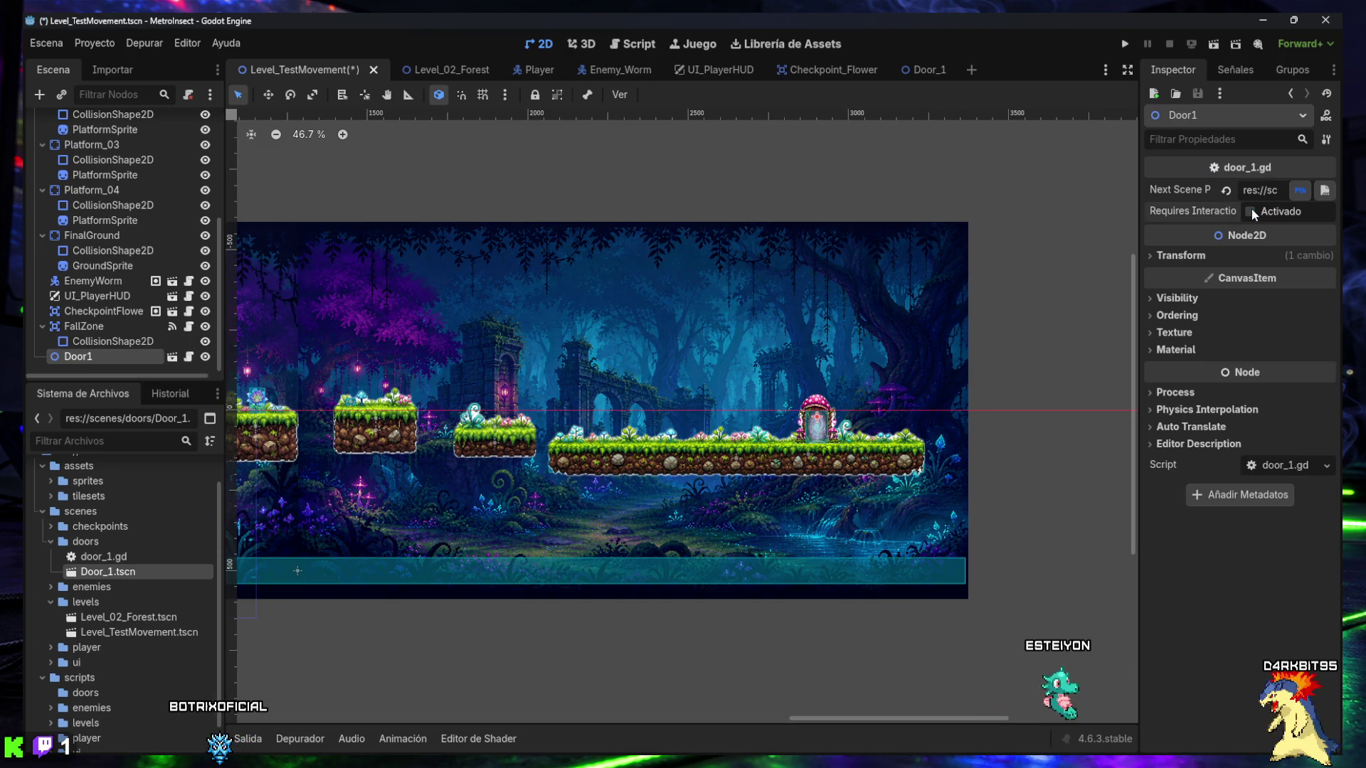
- Save and test-run the level, running the bee past the worm into the mushroom door, then close the game
key("ctrl+s")
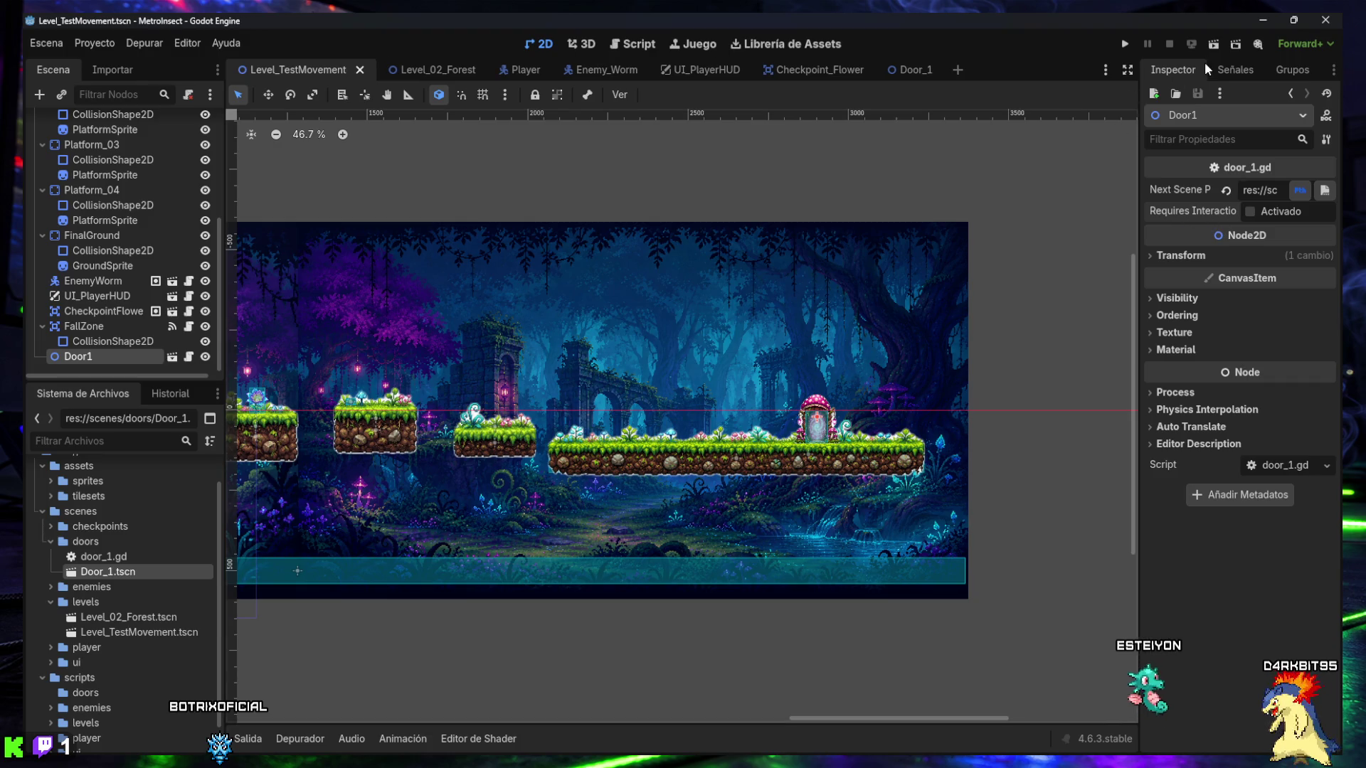
left_click(1209, 47)
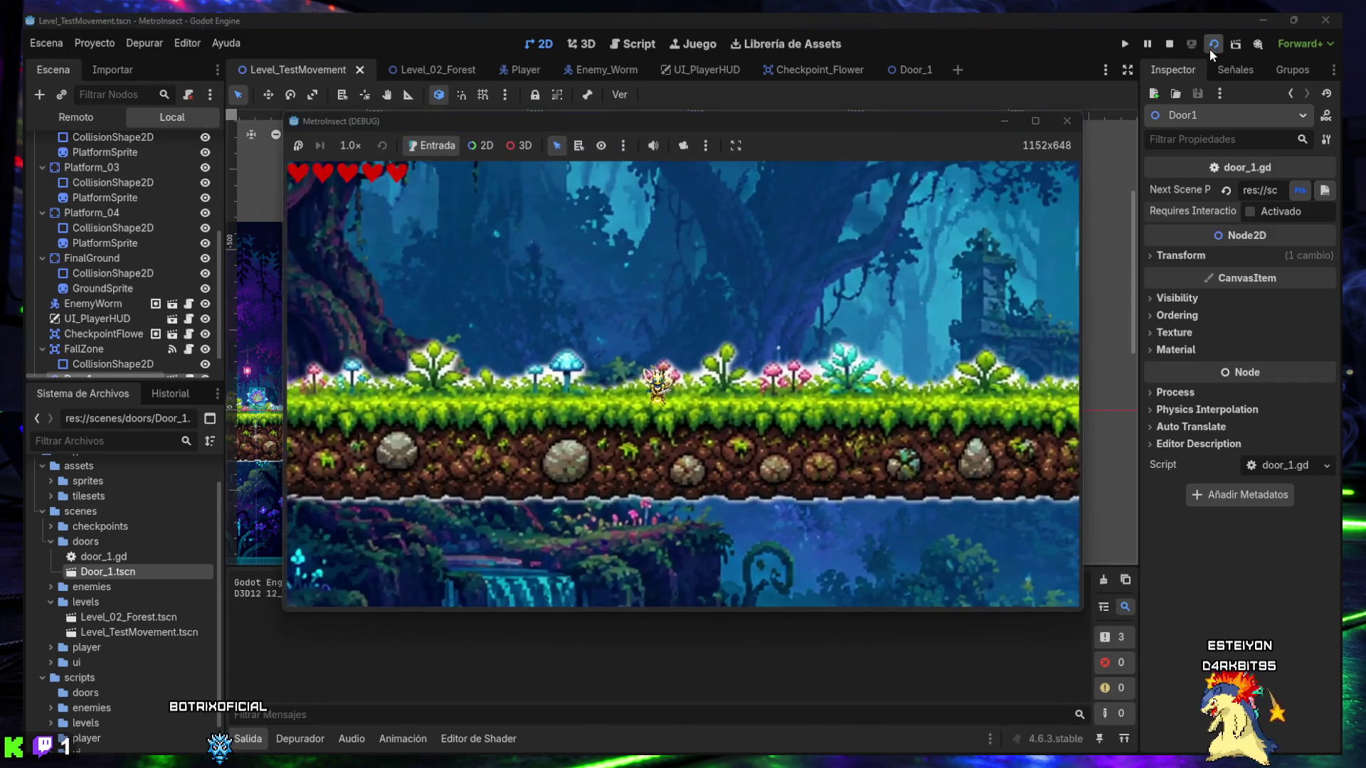
key("Right")
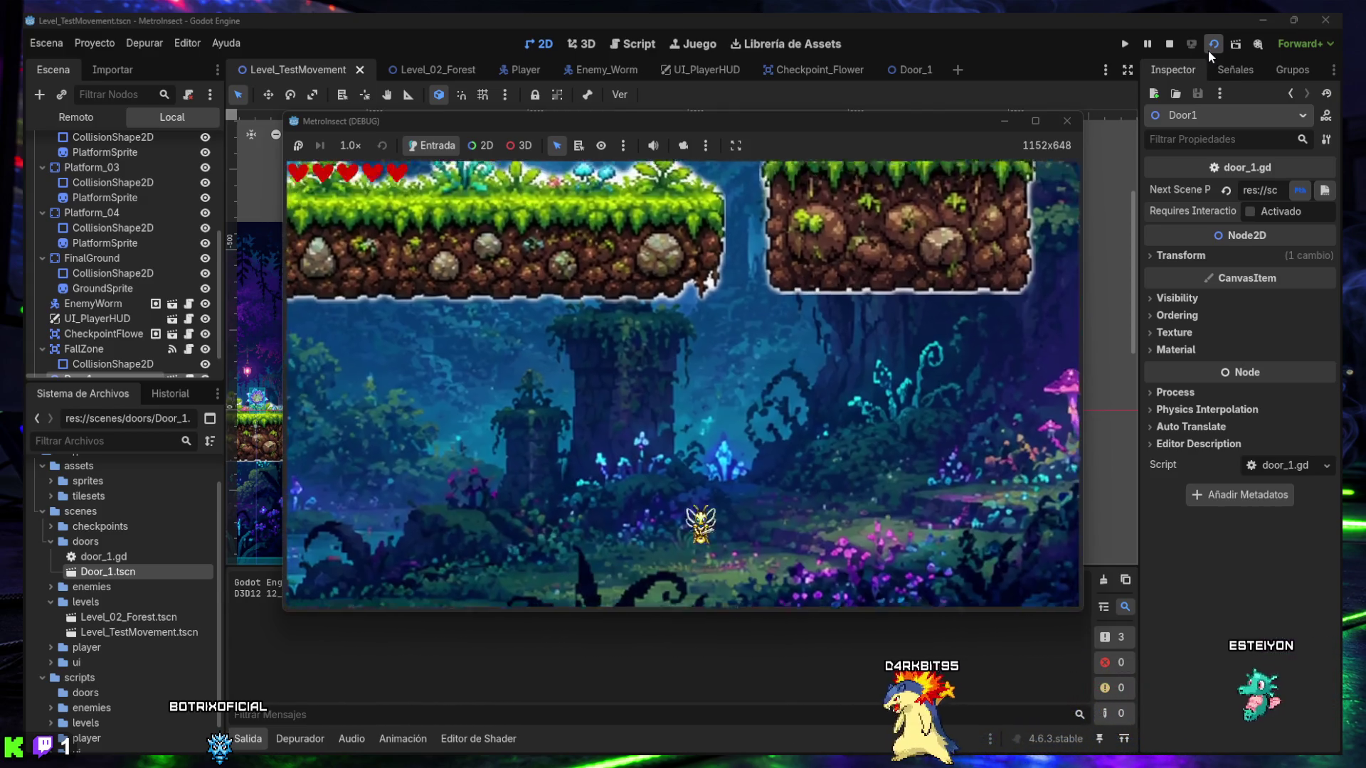
key("Right")
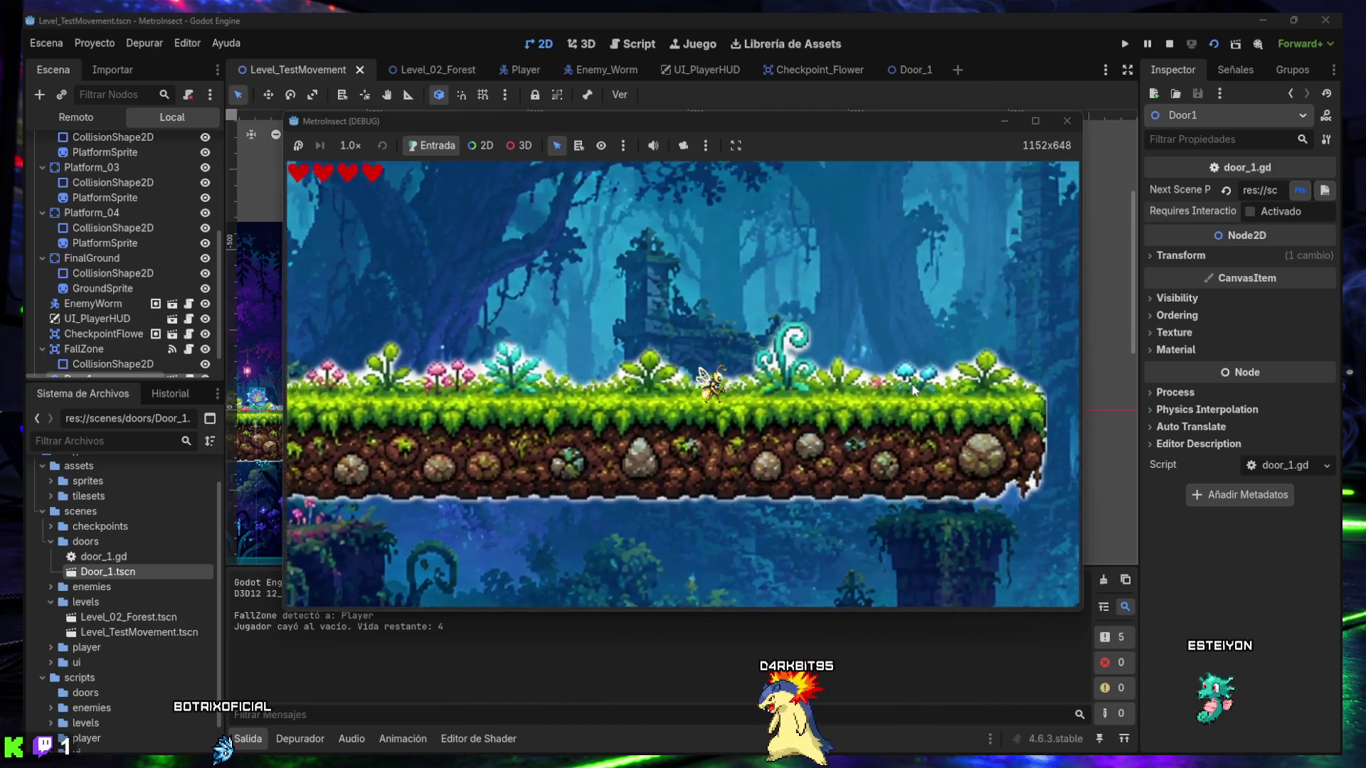
key("Right")
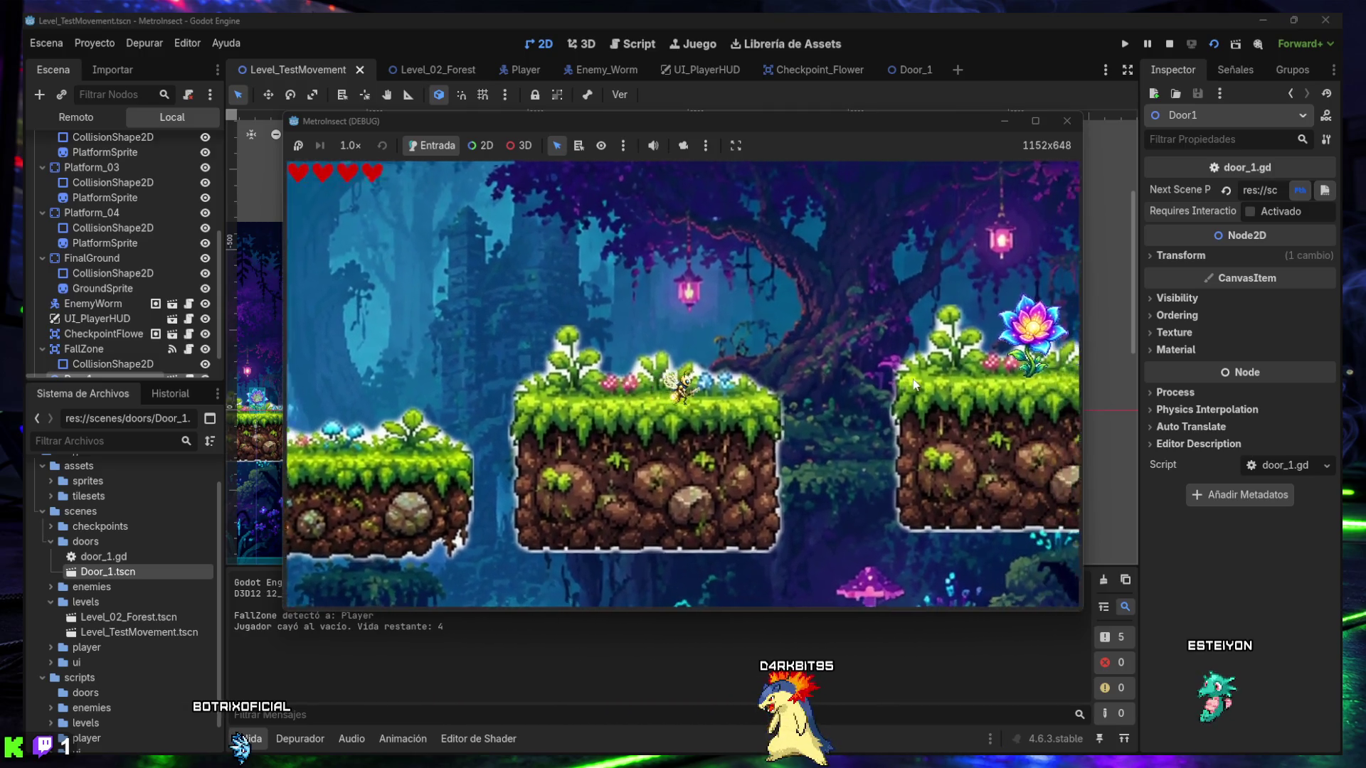
key("Right")
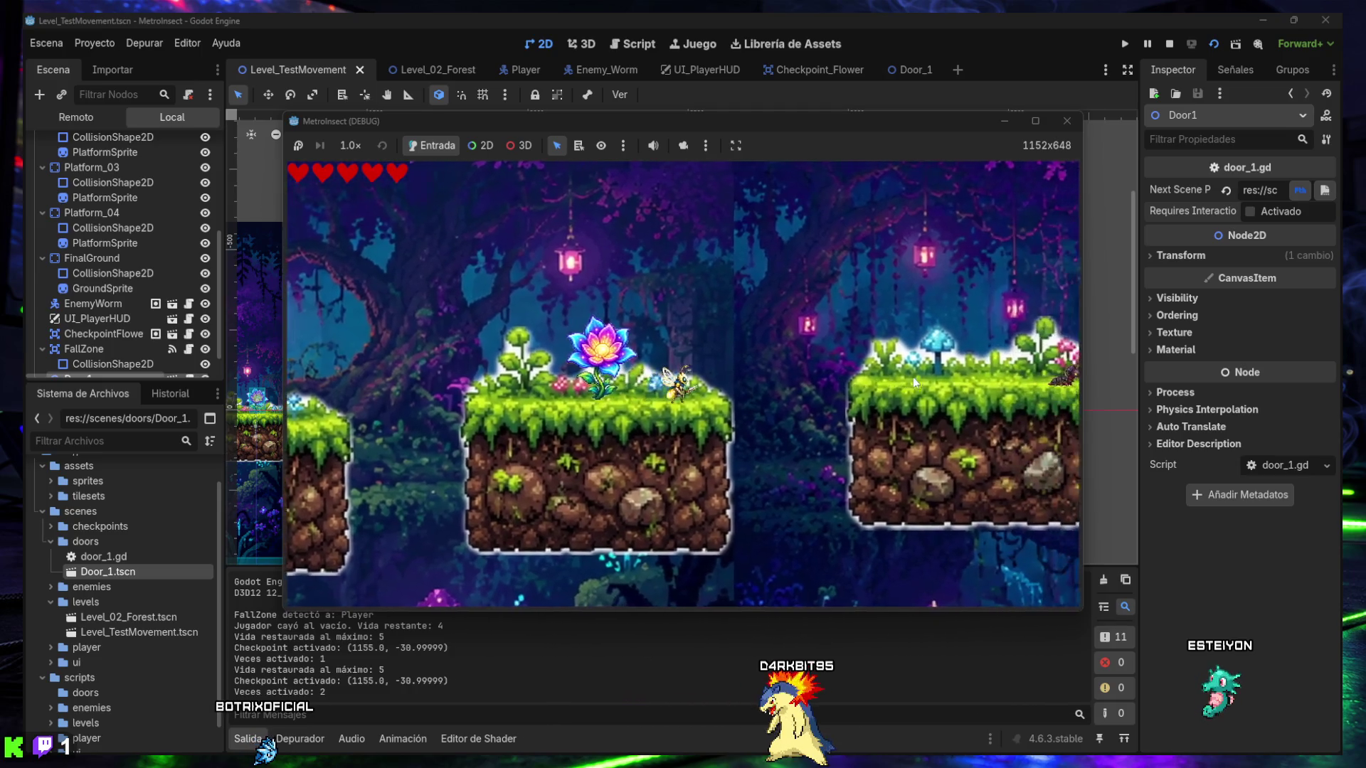
key("Right")
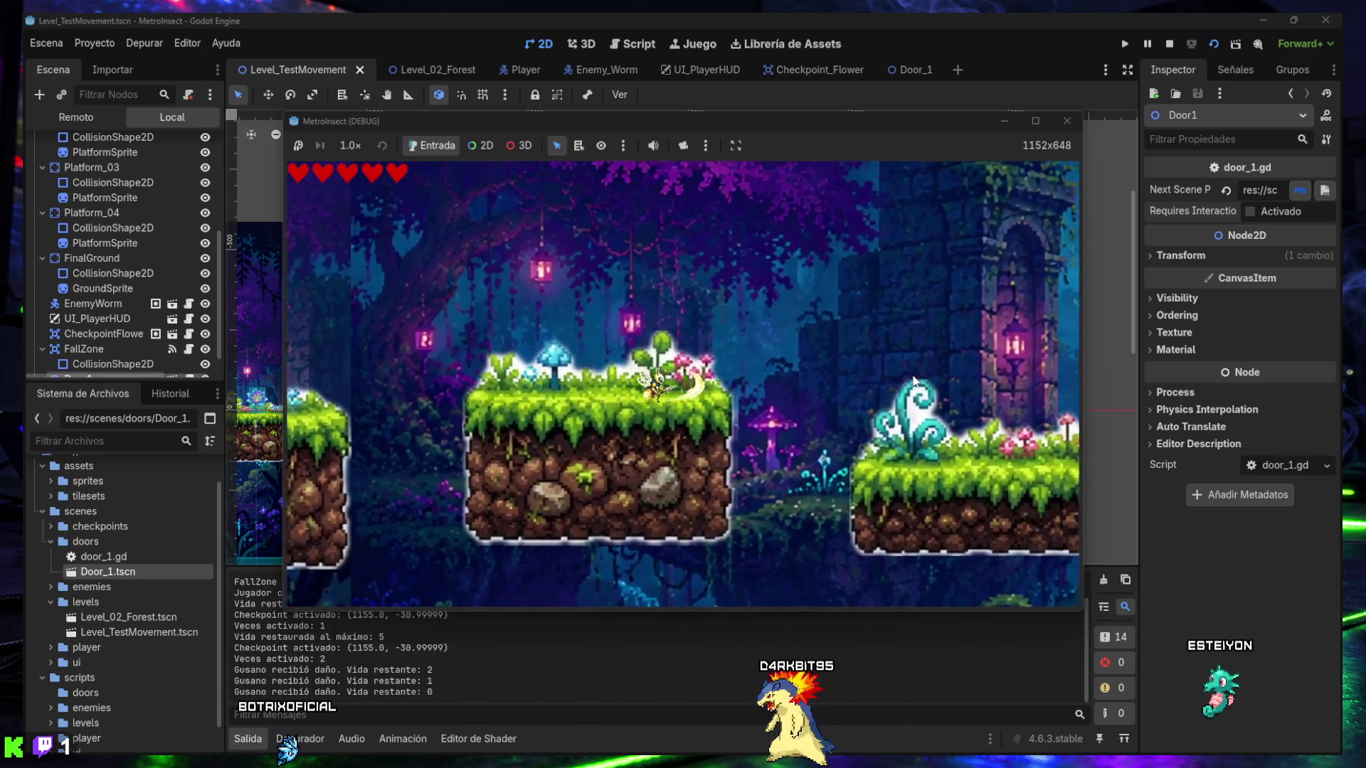
key("Right")
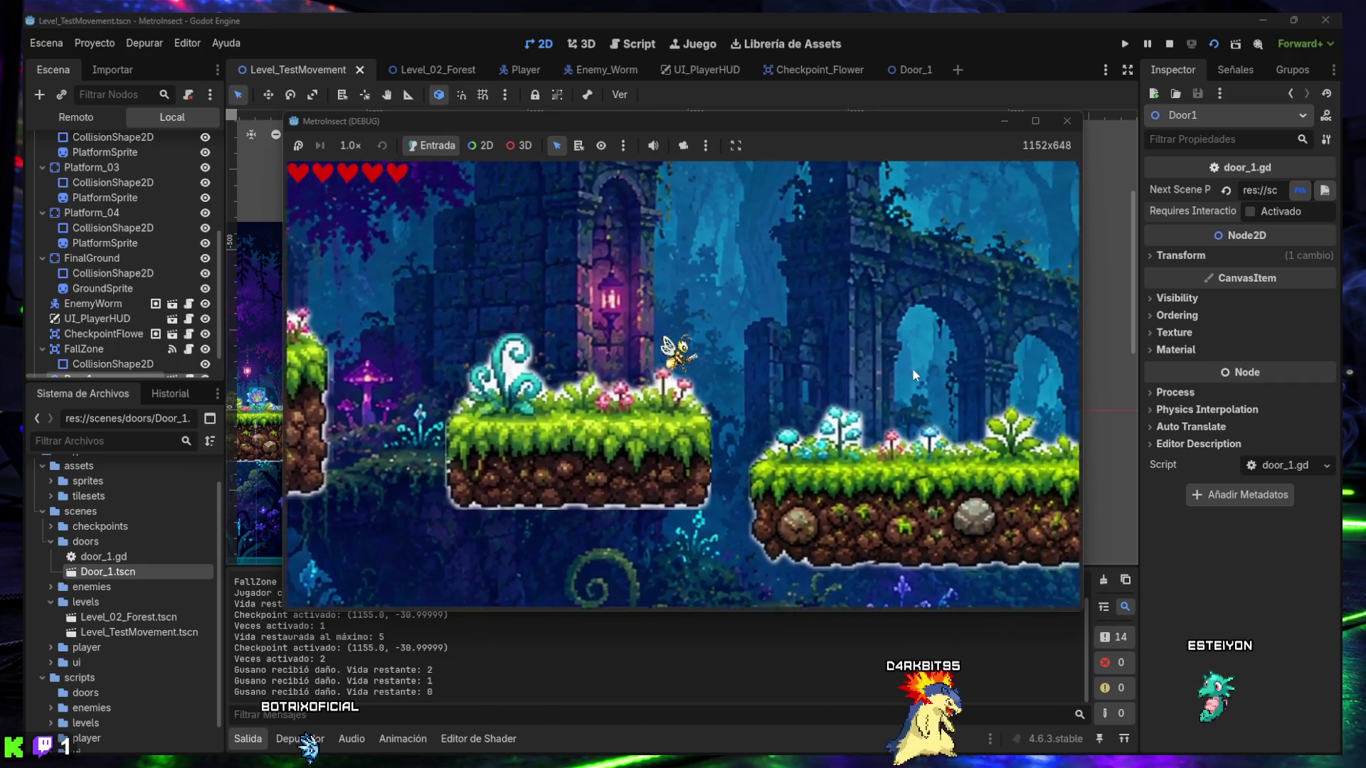
key("Right")
key("Right")
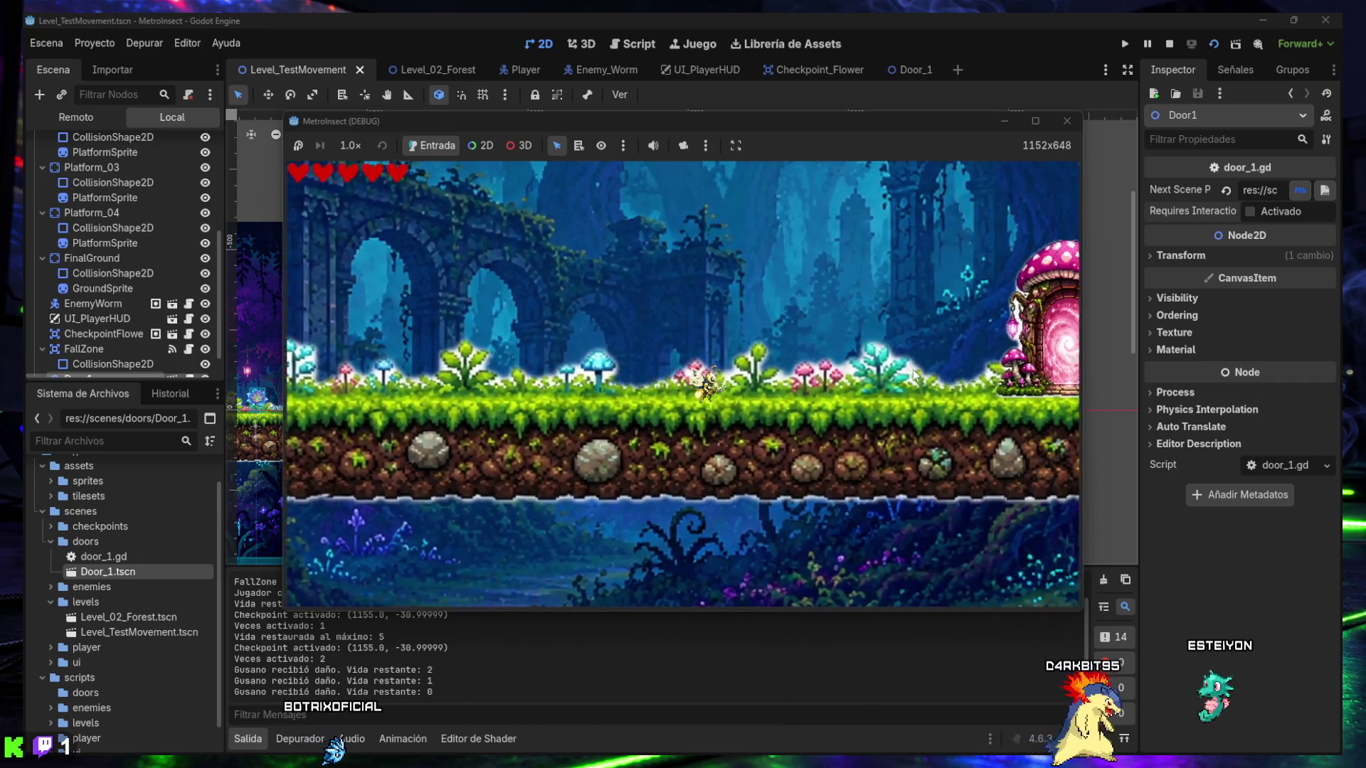
key("Right")
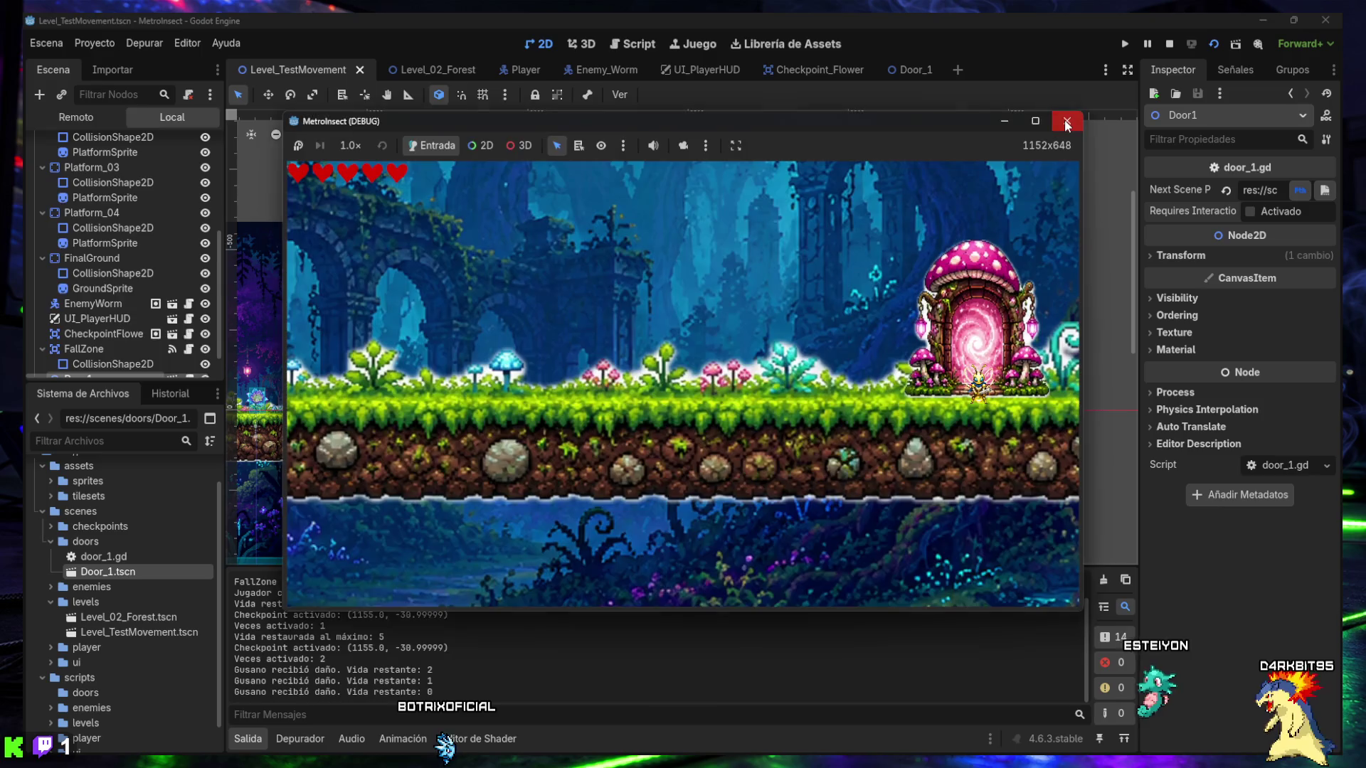
left_click(1065, 125)
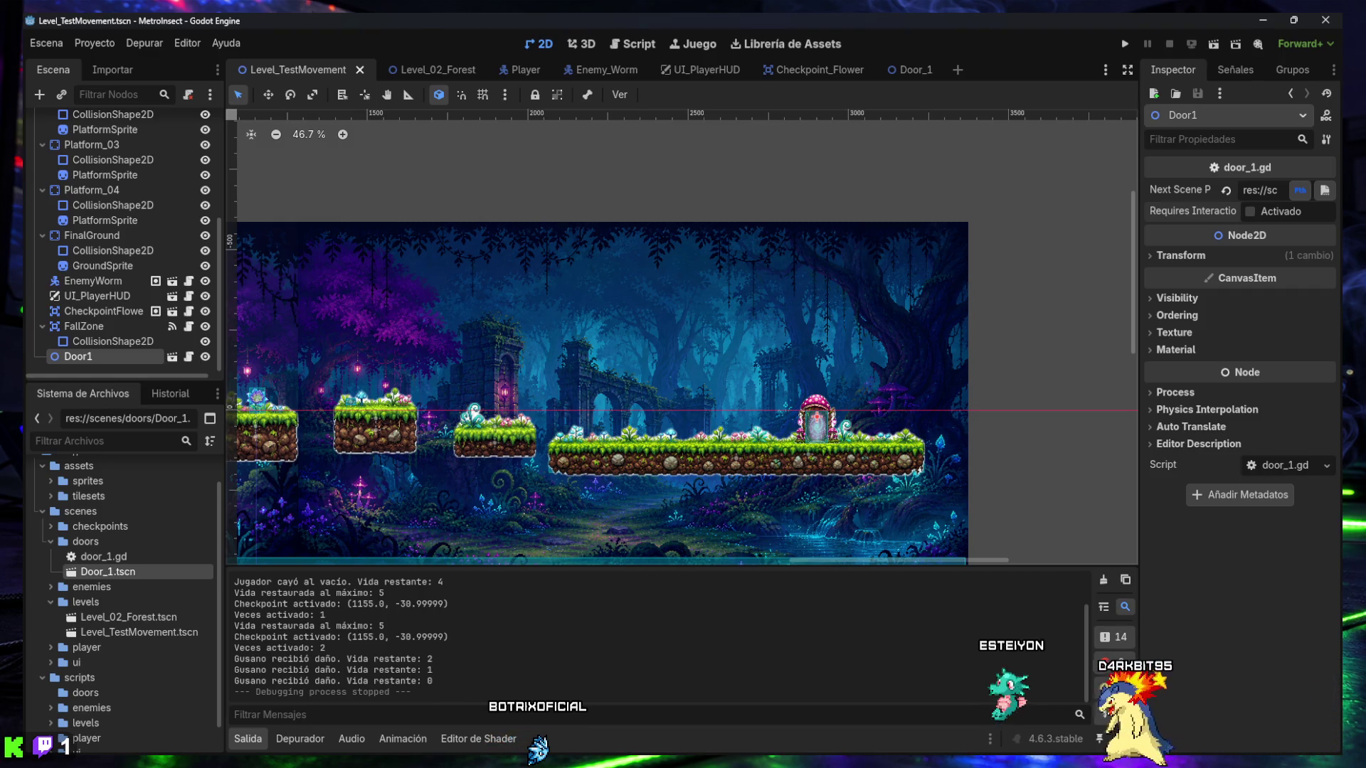
- Re-enable Requires Interaction on Door1, then open Door_1 with the output log hidden
left_click(1250, 212)
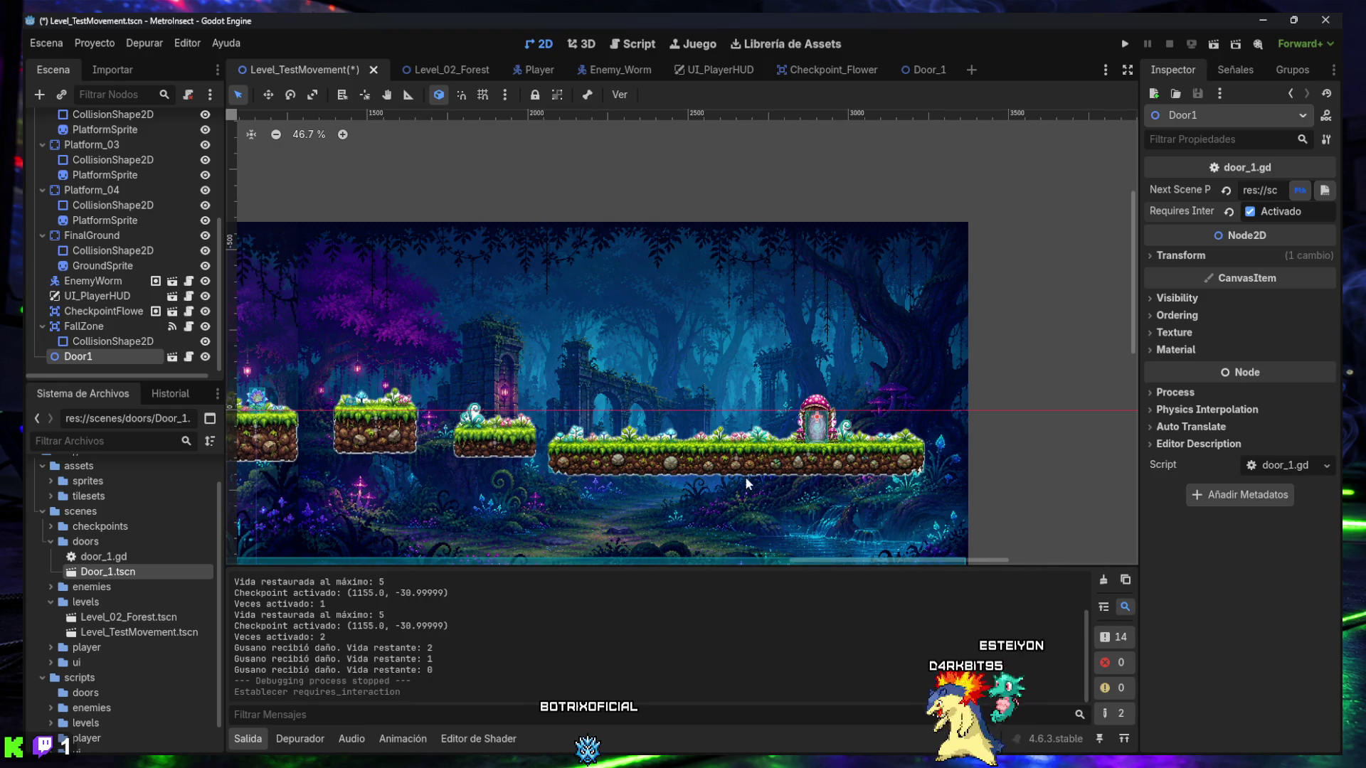
left_click(927, 74)
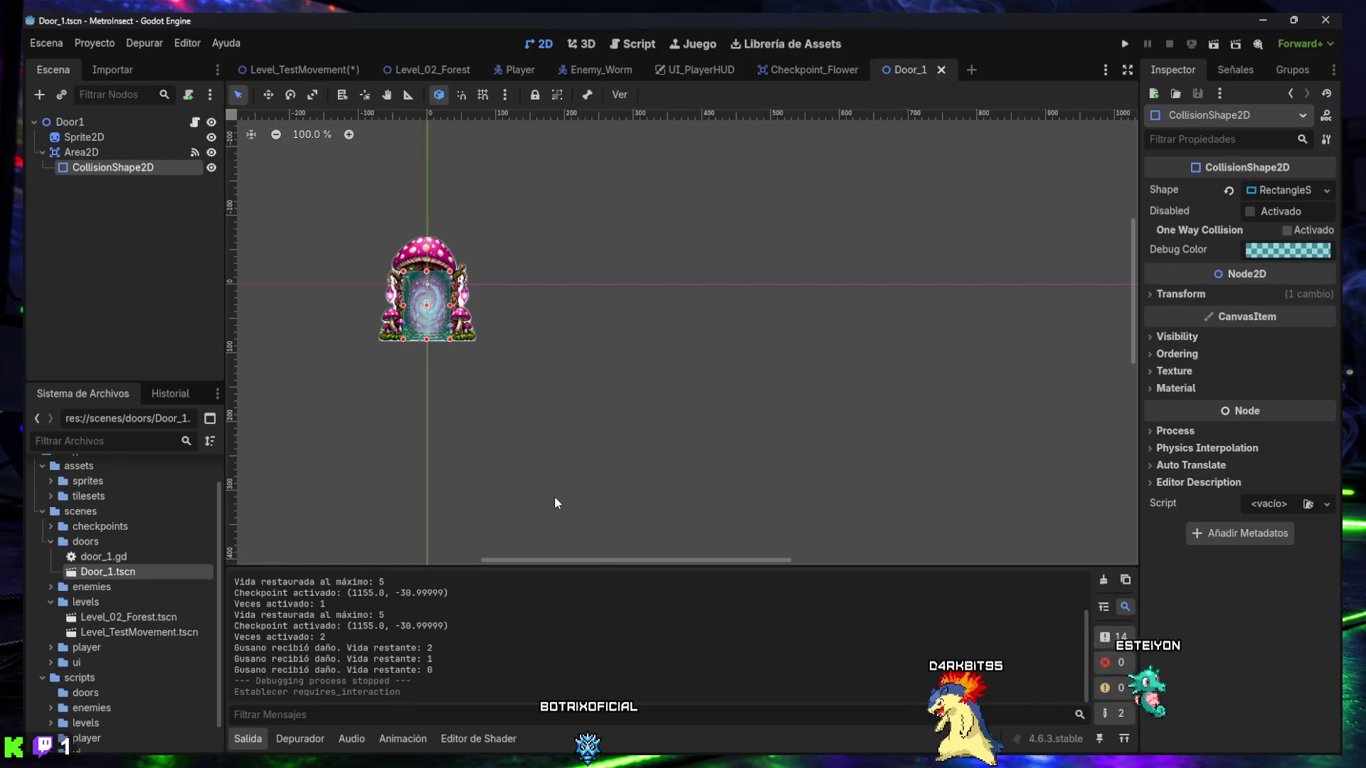
left_click(242, 742)
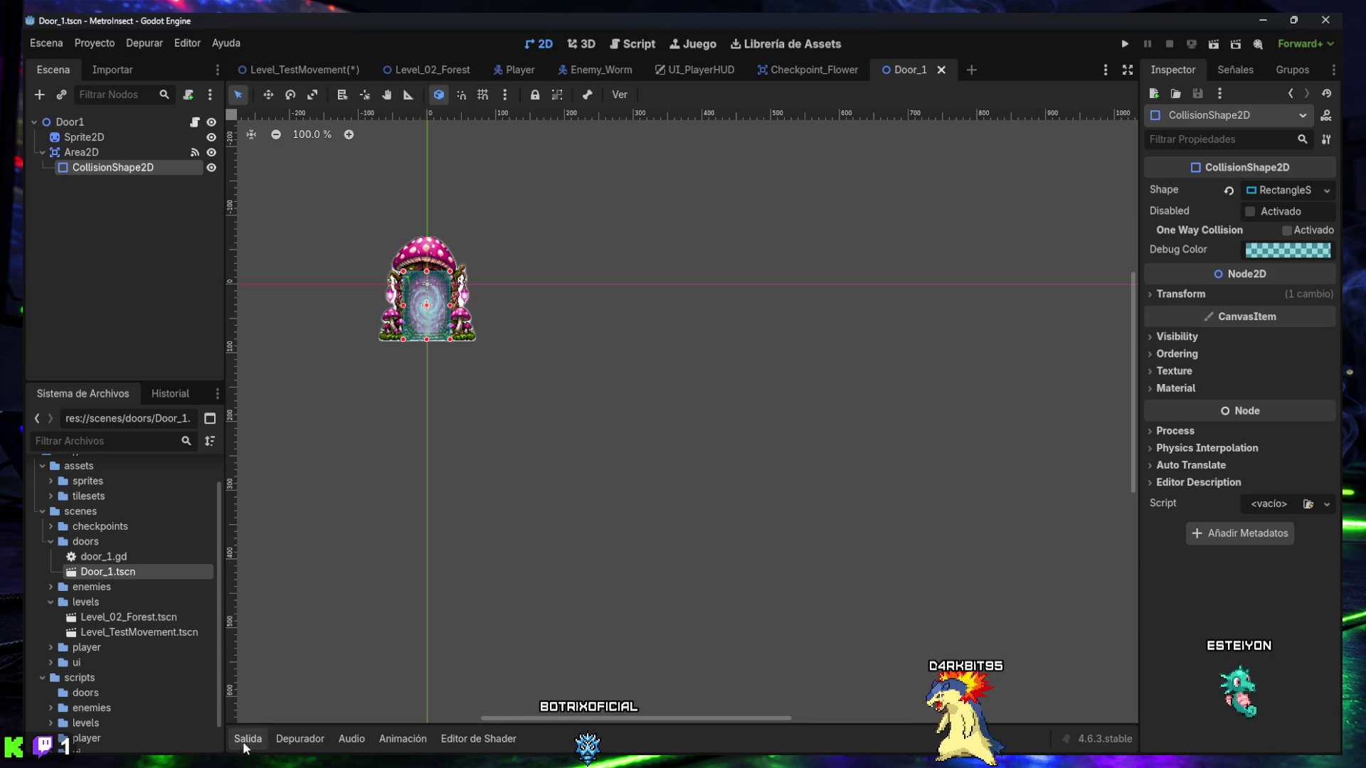
- Save the Level_TestMovement scene
left_click(287, 70)
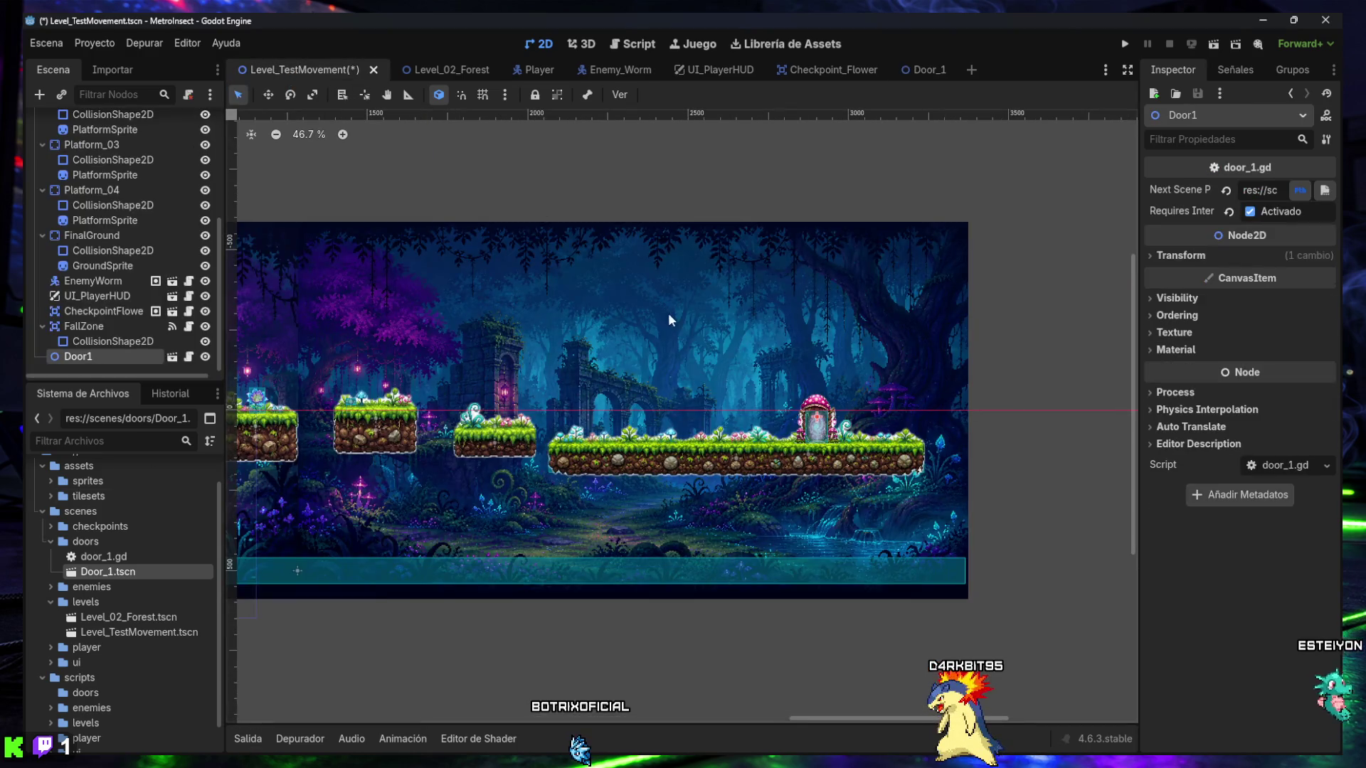
left_click(722, 333)
key("ctrl+s")
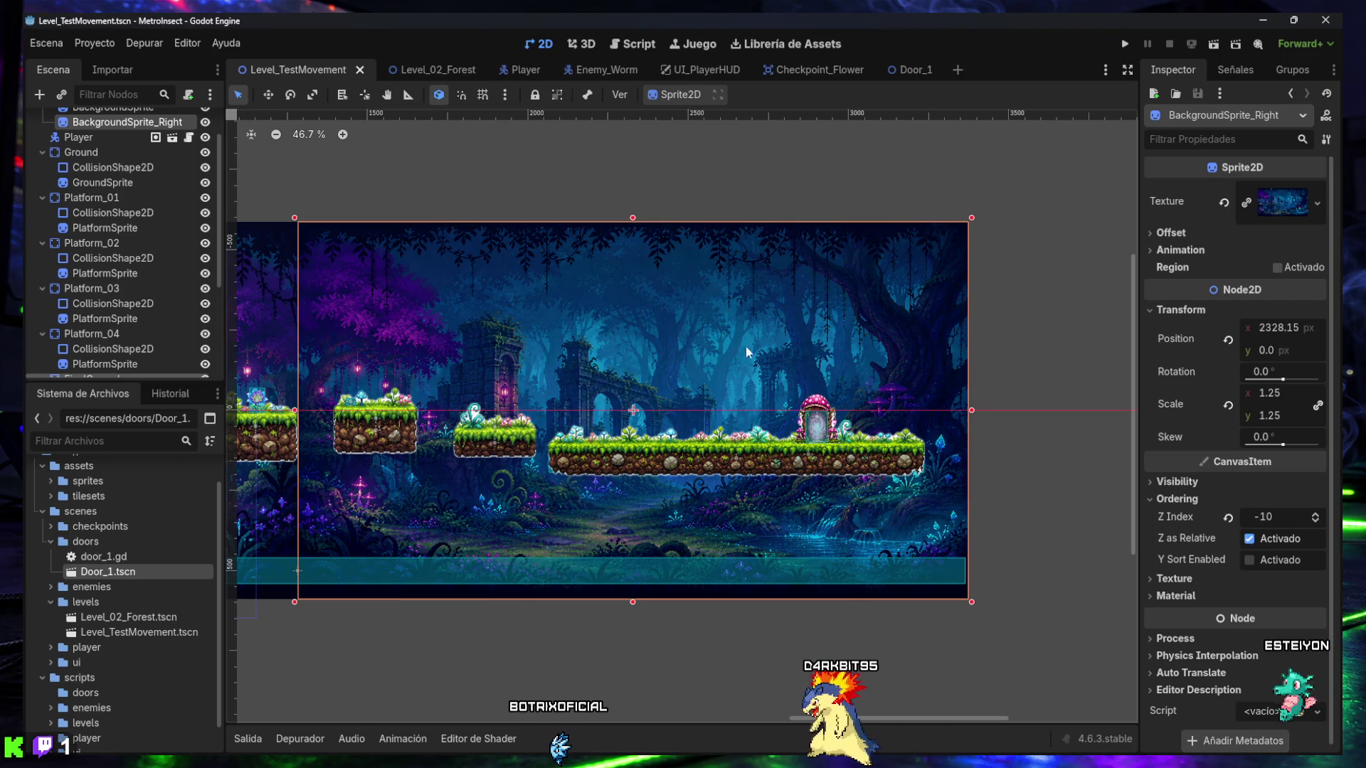
- Select Door1 and widen the Inspector so its full Next Scene Path is readable
left_click(1056, 403)
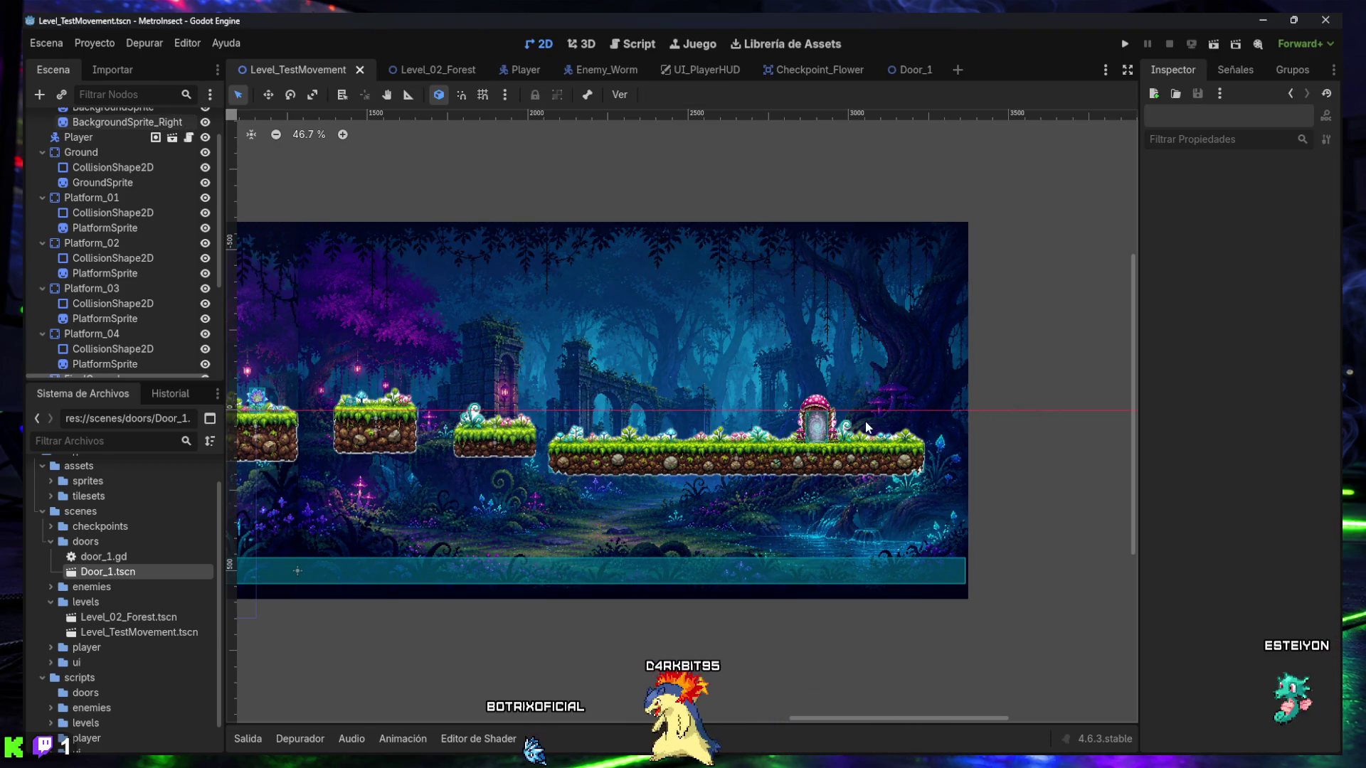
scroll(101, 346, "down", 5)
left_click(88, 356)
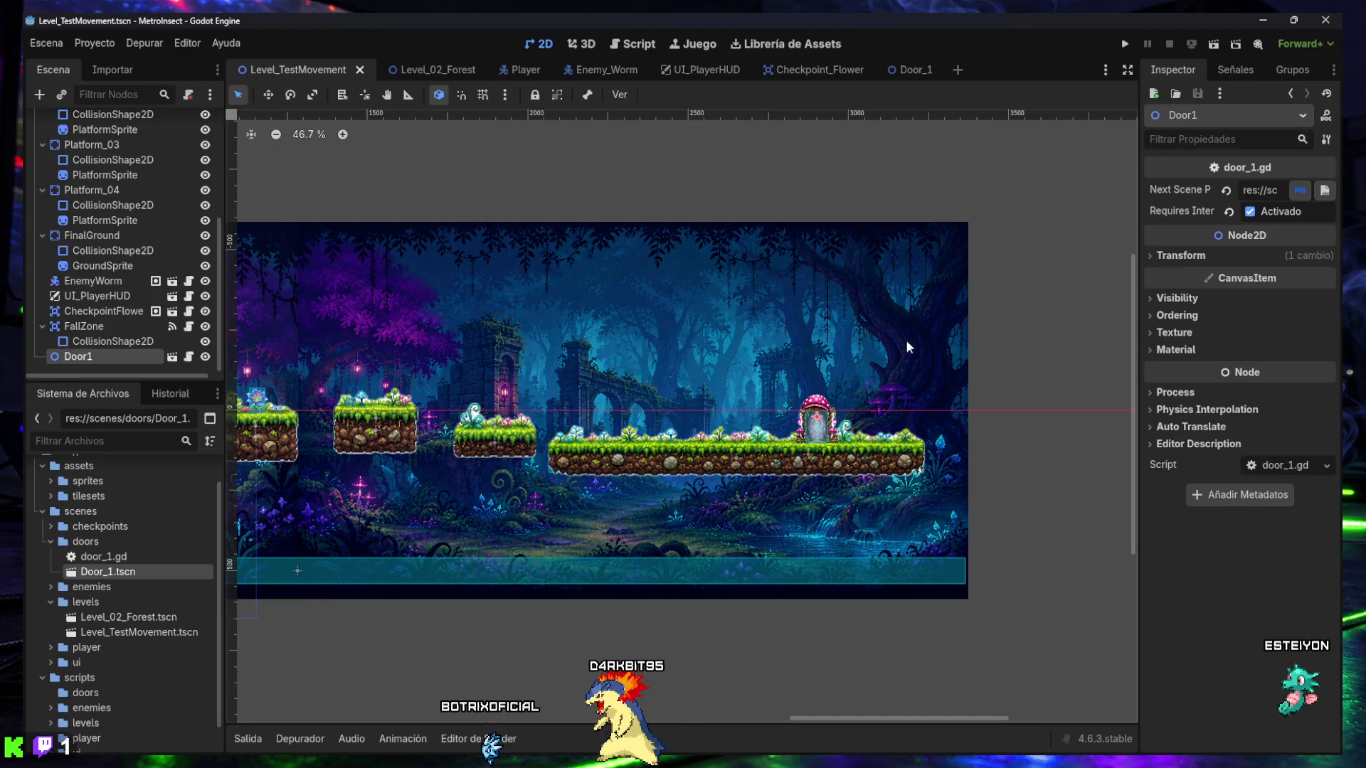
mouse_move(1140, 352)
left_mouse_down()
mouse_move(779, 342)
mouse_move(1071, 358)
left_mouse_up()
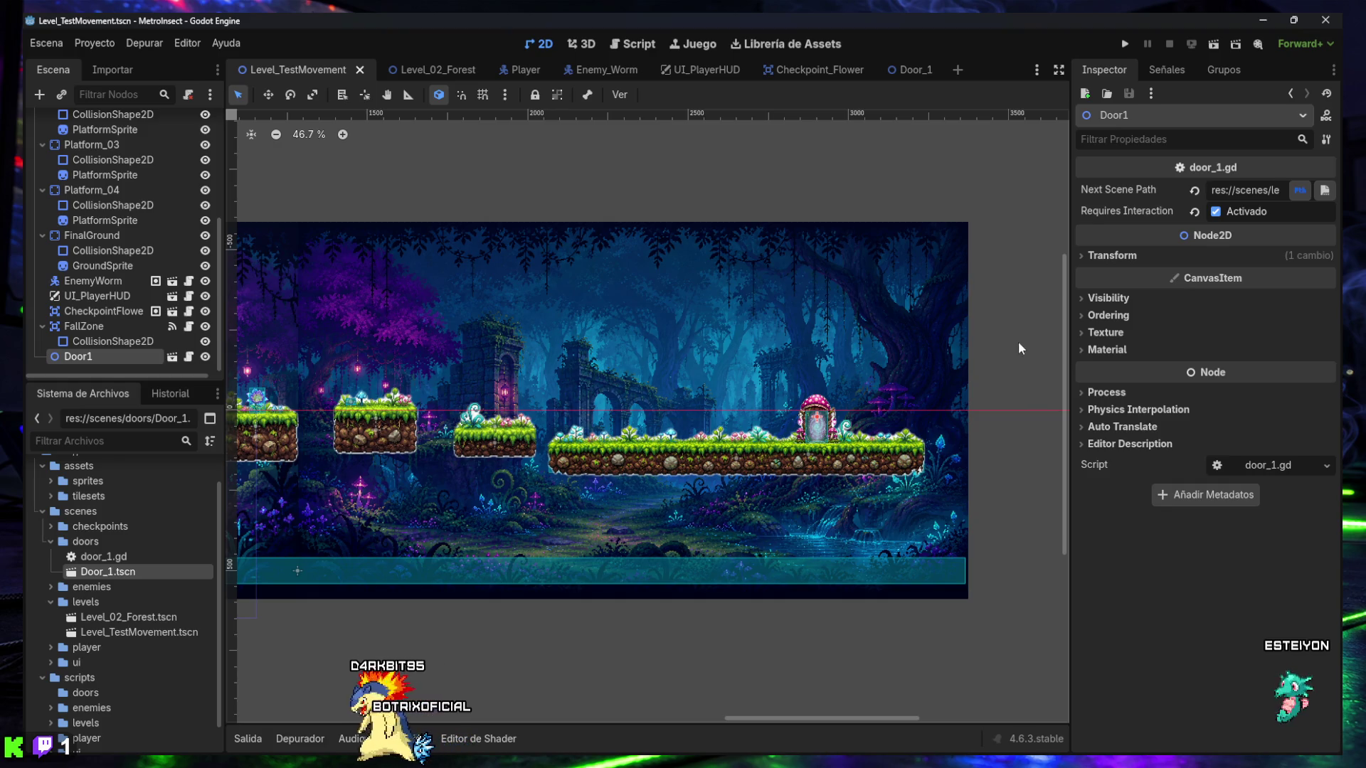
left_click(424, 68)
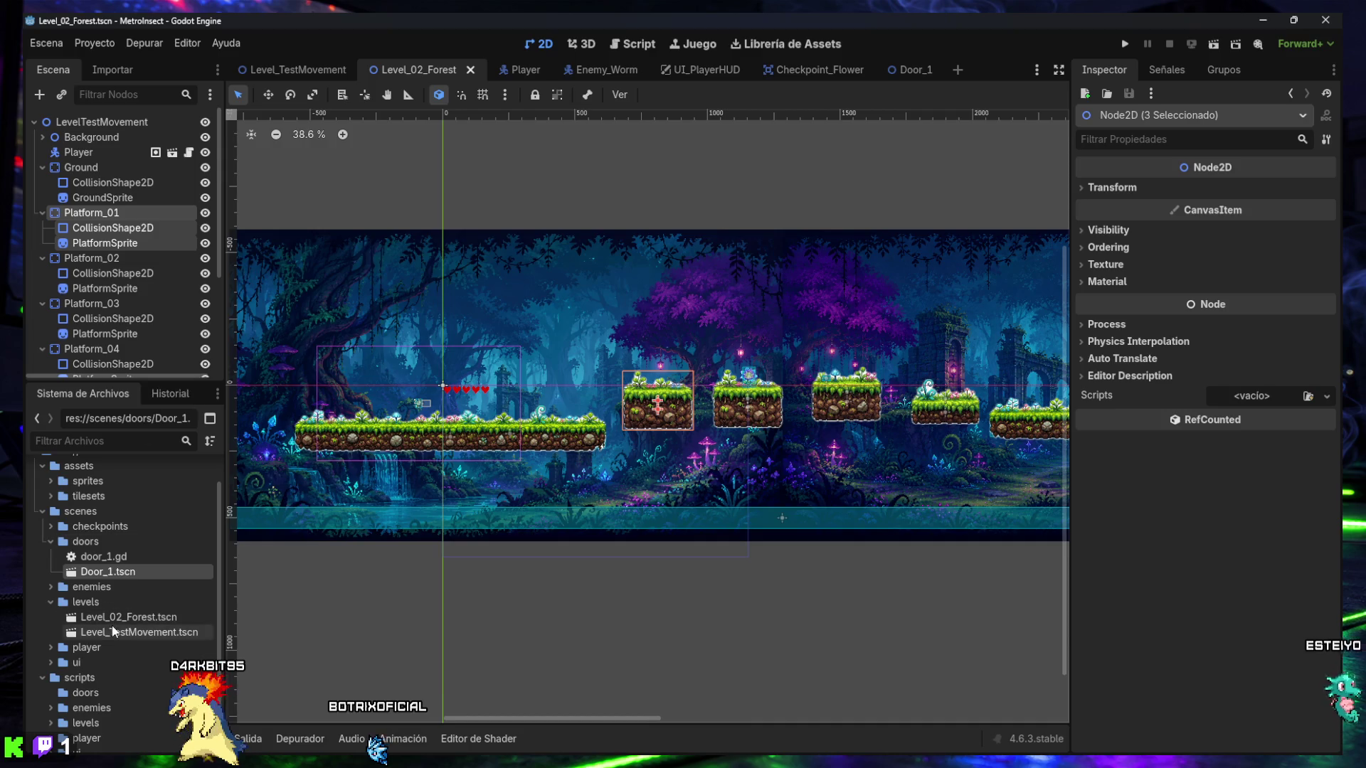
- Drop a Door_1 instance into Level_02_Forest, move it to the end of the node list, and make it visible
scroll(114, 633, "down", 1)
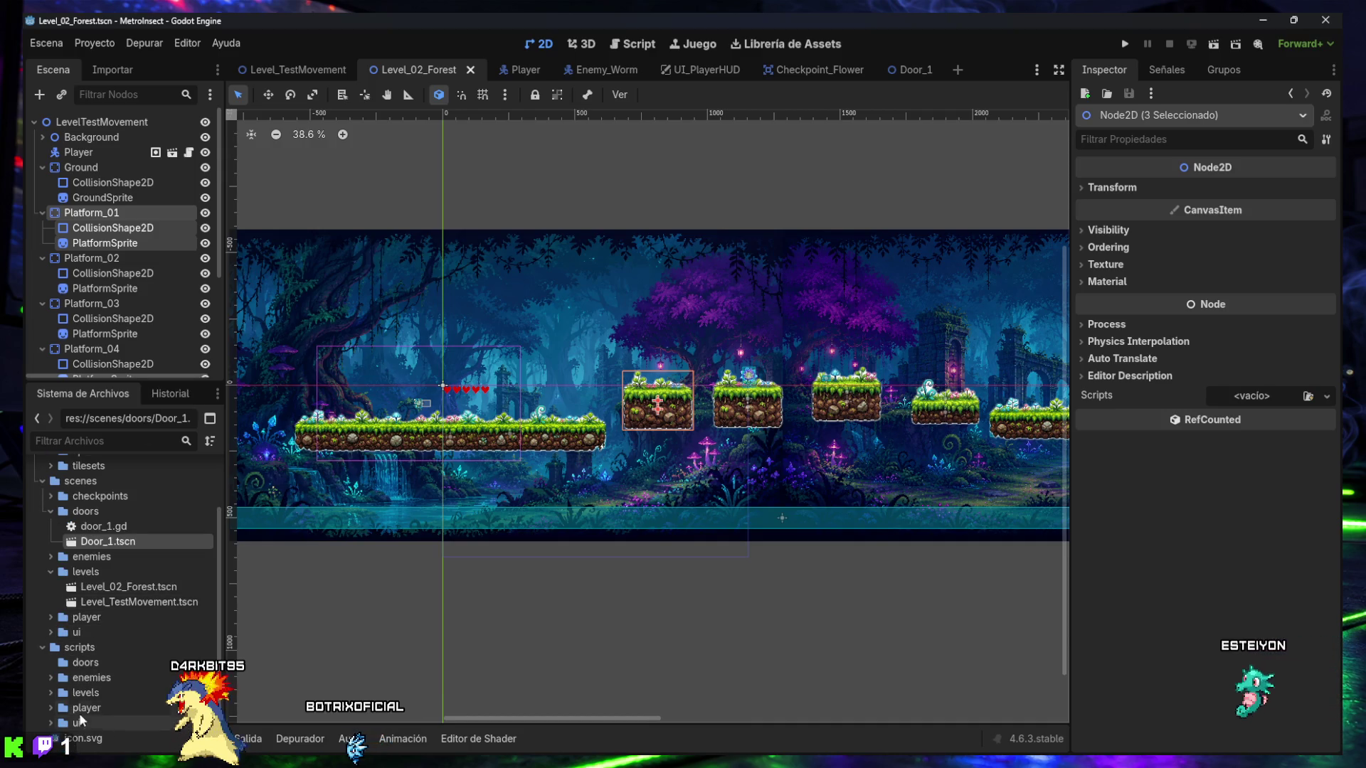
mouse_move(107, 541)
left_mouse_down()
mouse_move(305, 458)
mouse_move(361, 397)
mouse_move(334, 403)
left_mouse_up()
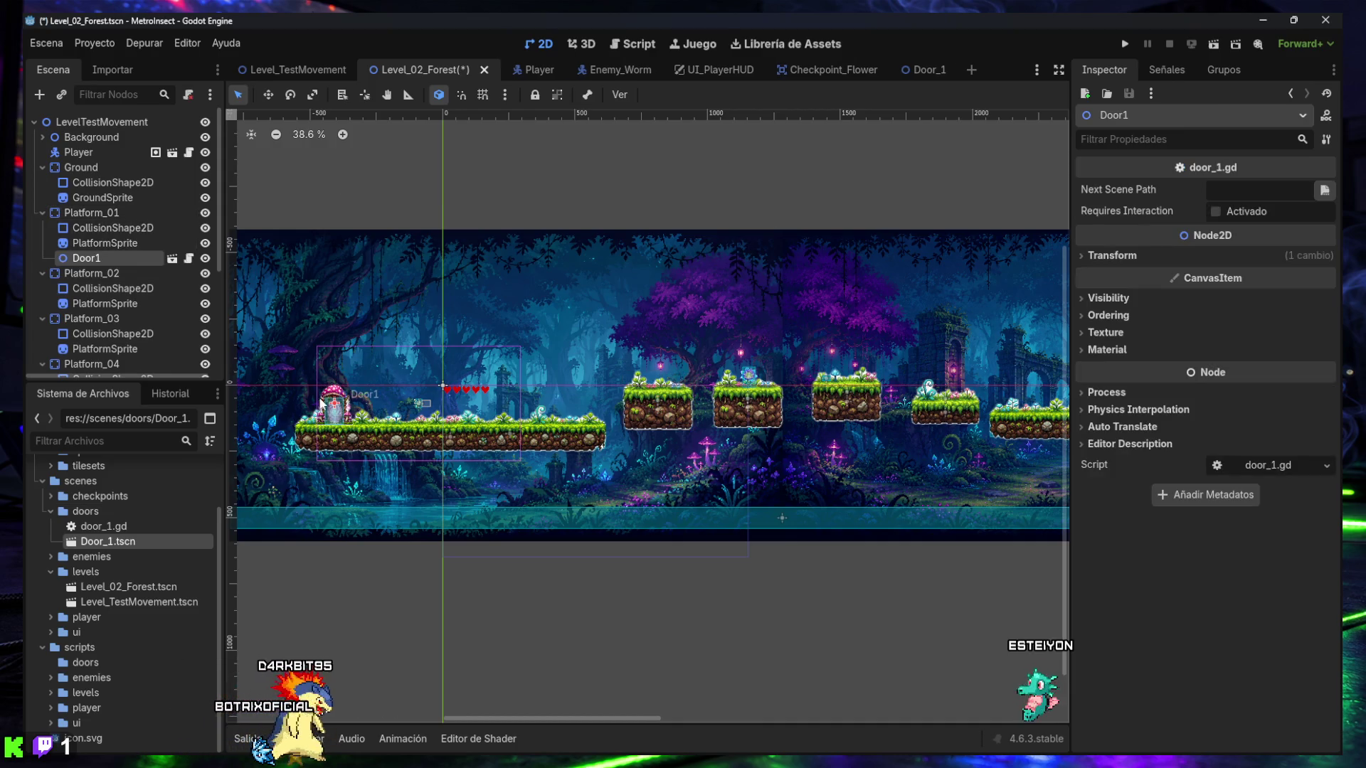
left_click_drag(86, 258, 64, 361)
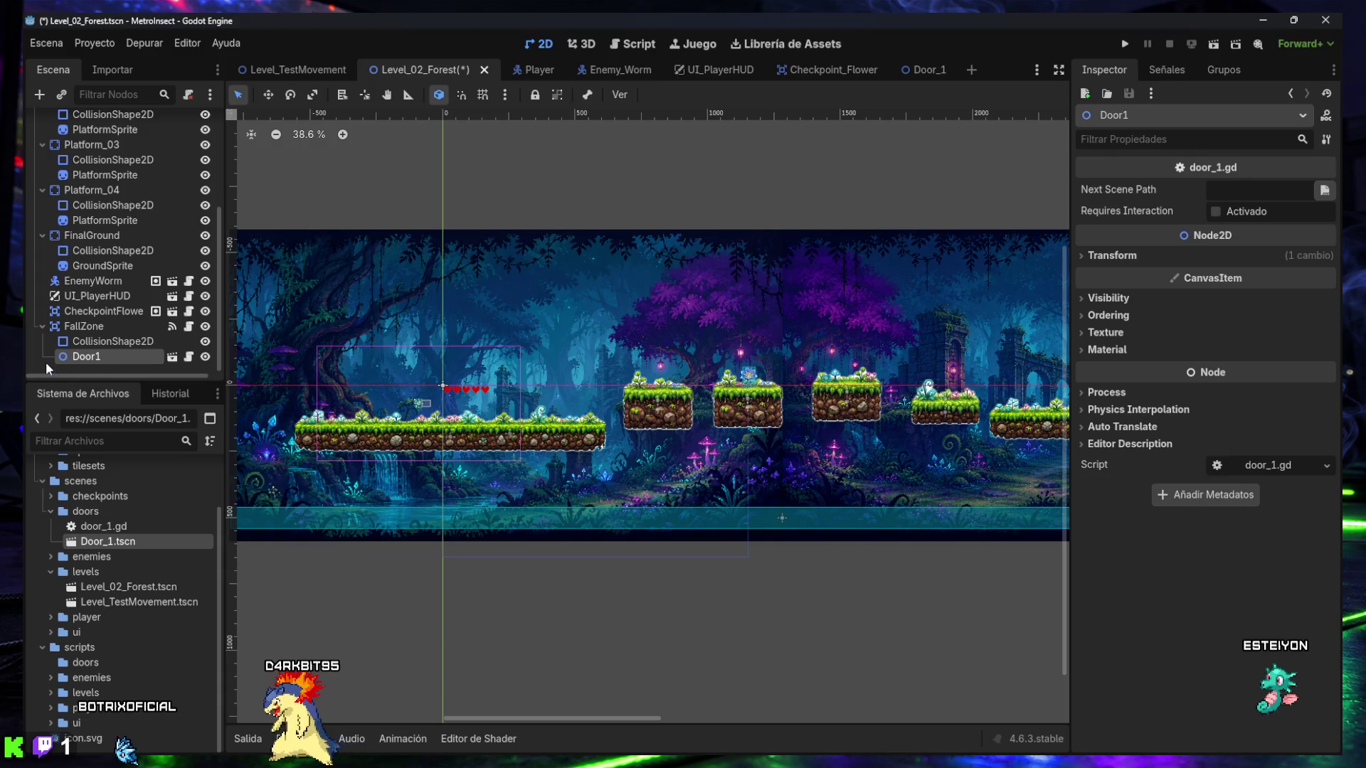
left_click_drag(71, 357, 70, 318)
left_click(65, 358)
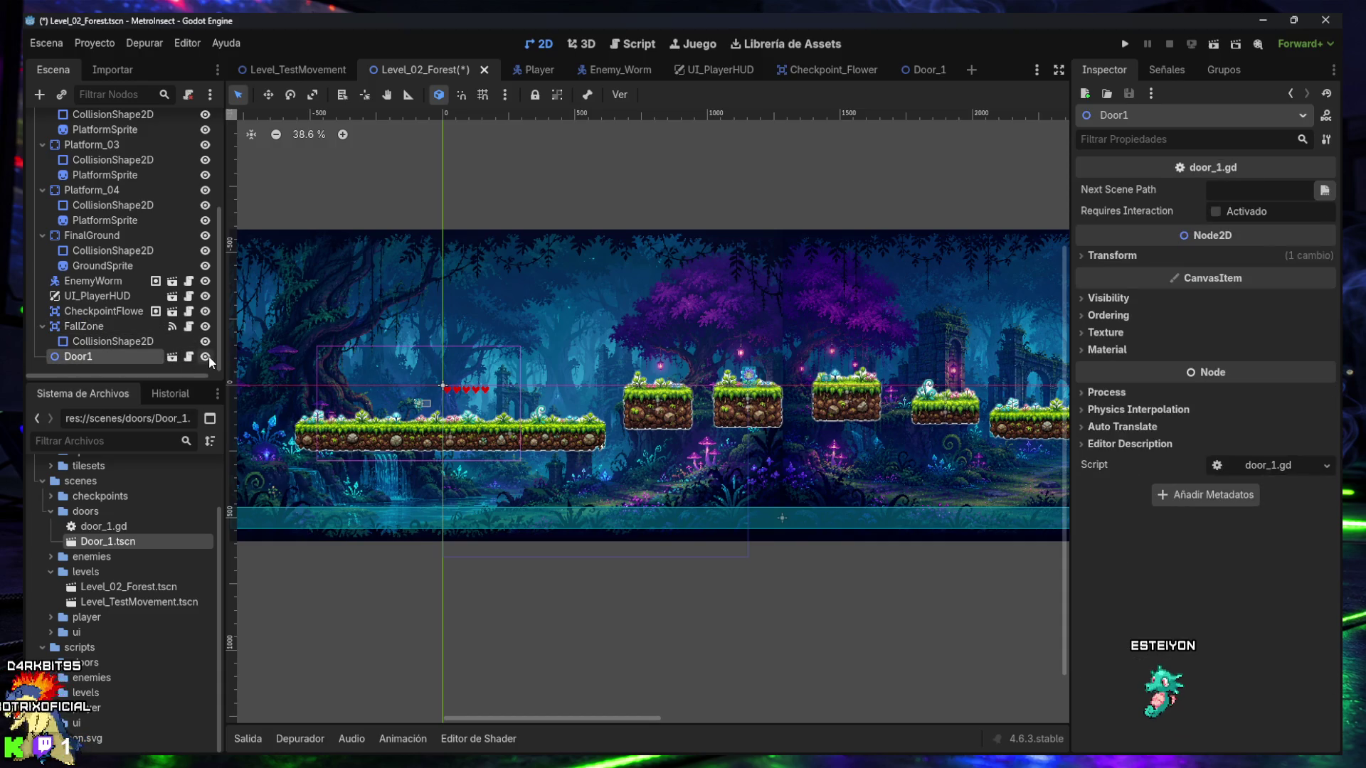
left_click(206, 356)
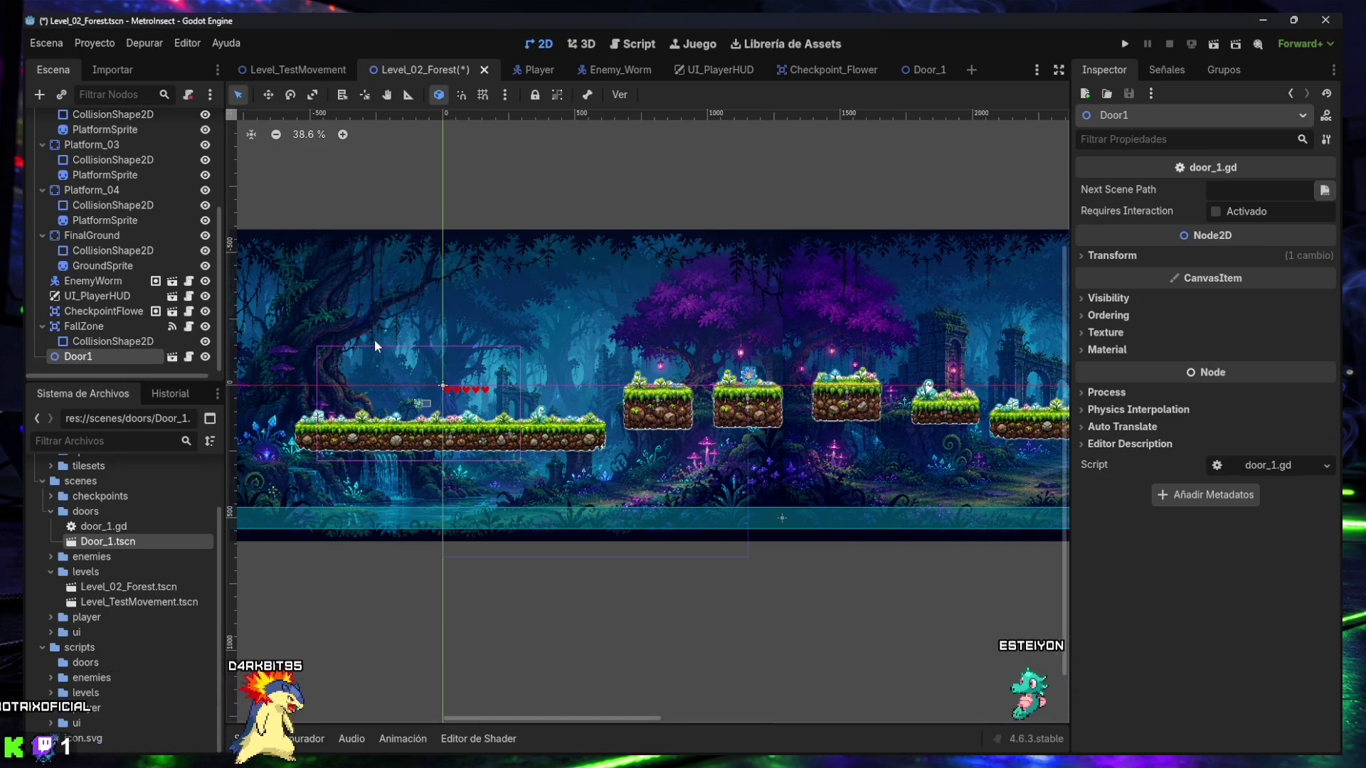
- Delete the existing Door1 node from Level_02_Forest
mouse_move(790, 453)
left_mouse_down()
mouse_move(612, 460)
mouse_move(895, 456)
left_mouse_up()
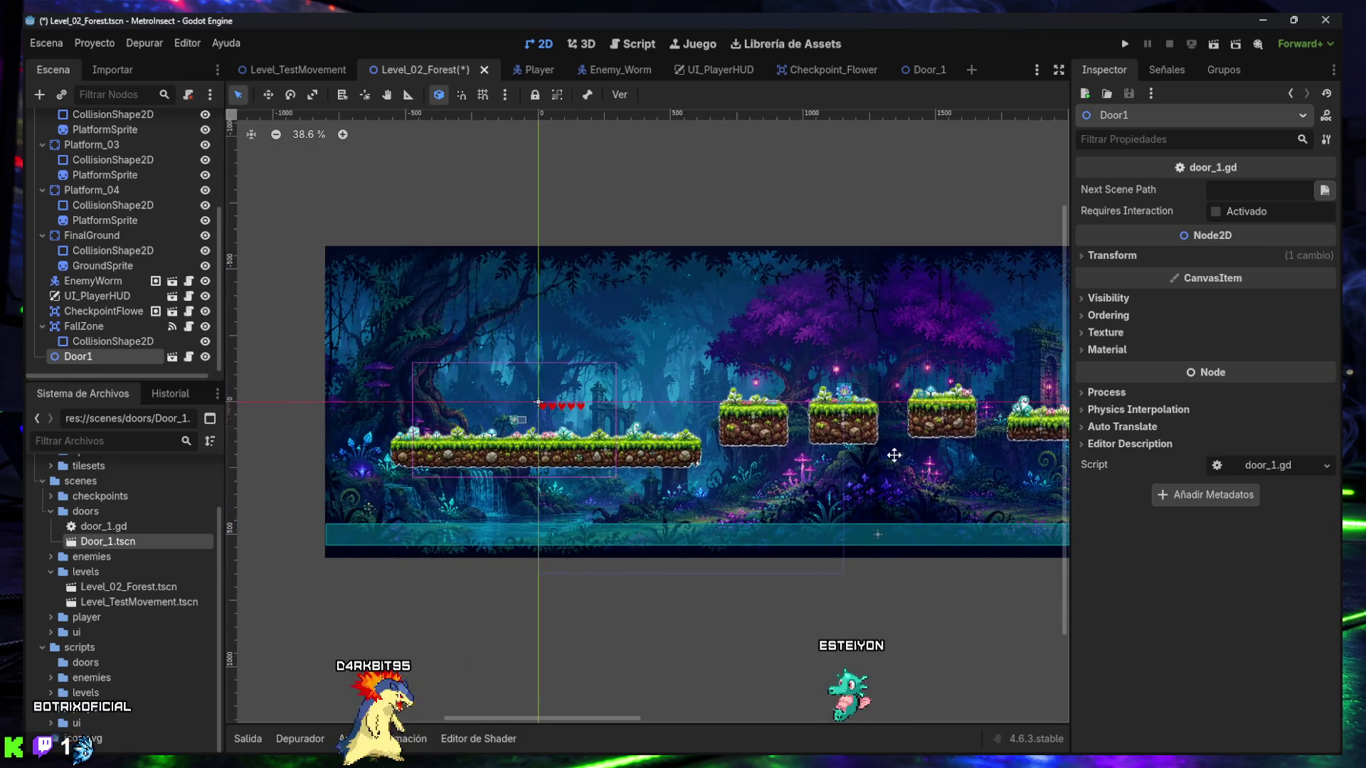
scroll(462, 452, "up", 9)
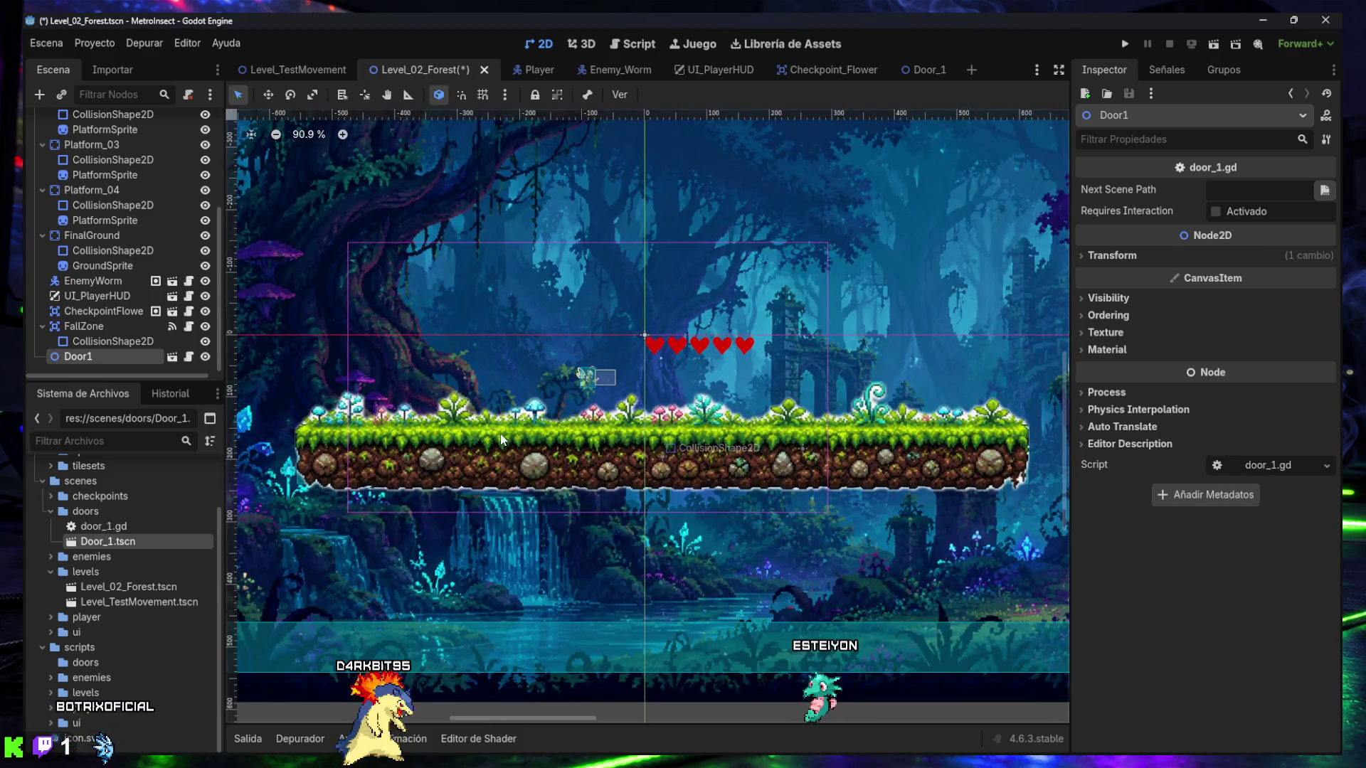
scroll(442, 403, "down", 8)
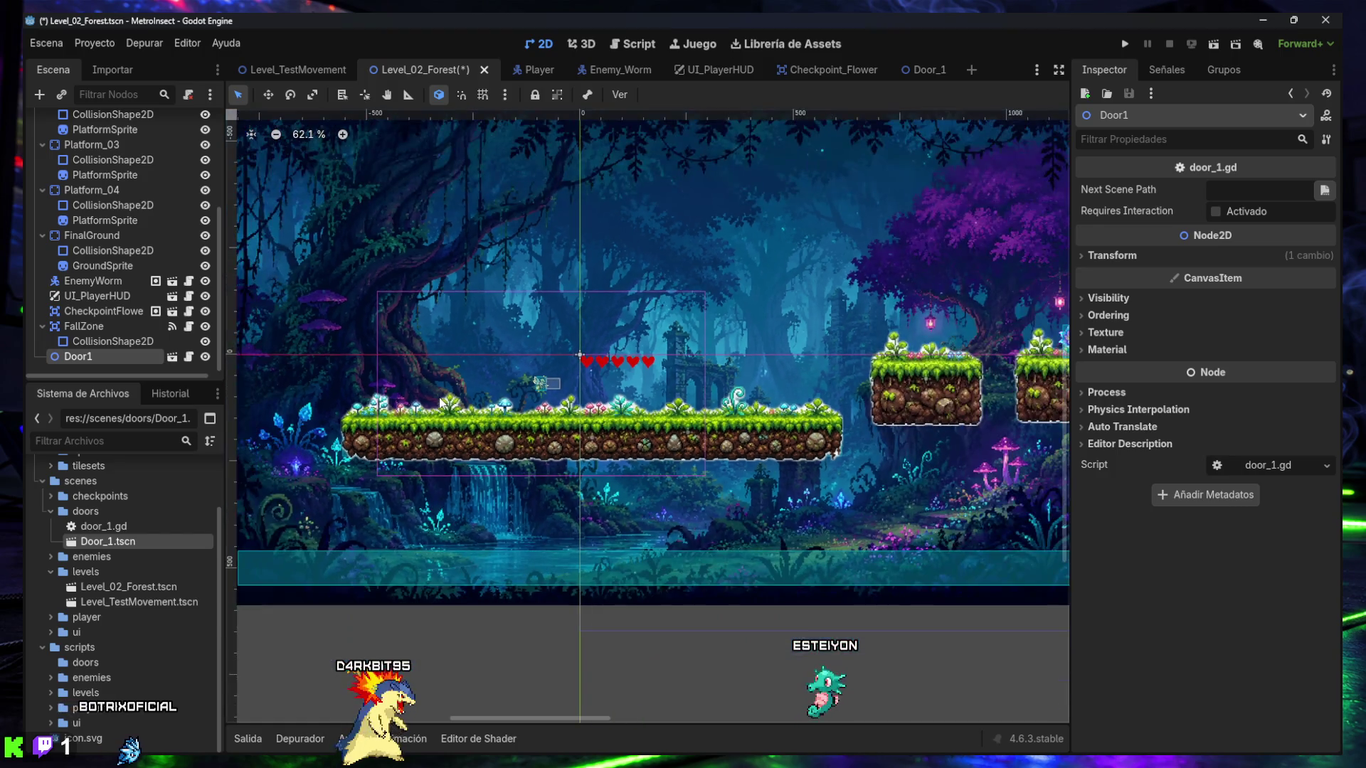
scroll(134, 334, "up", 5)
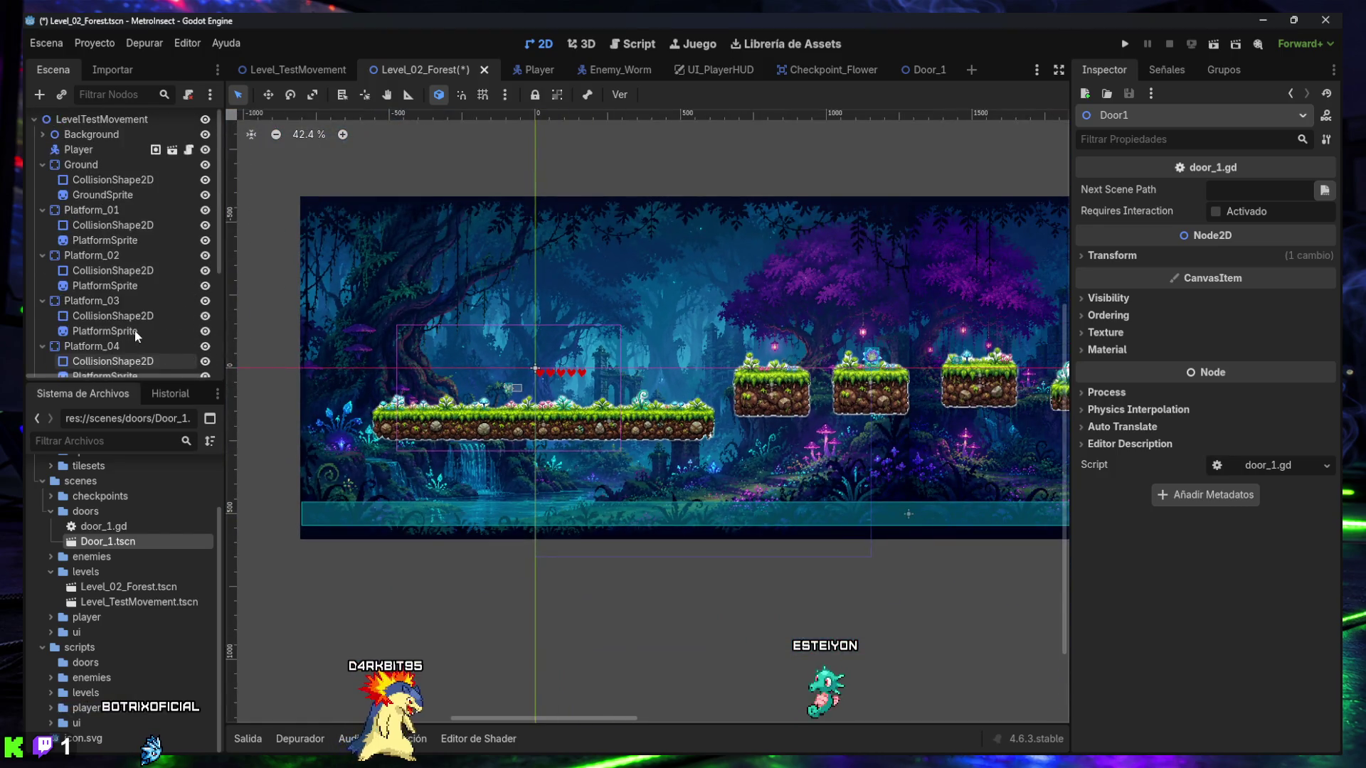
left_click_drag(125, 384, 125, 567)
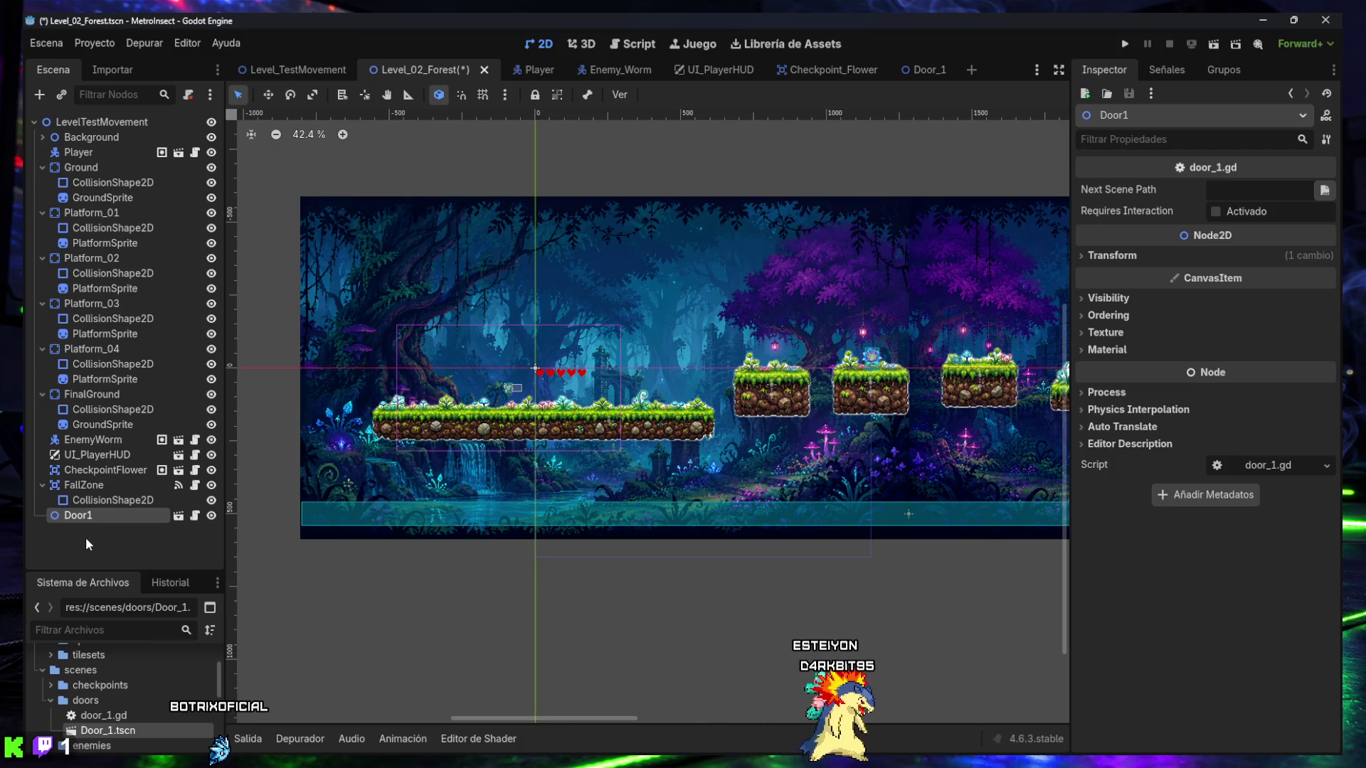
key("Delete")
key("Return")
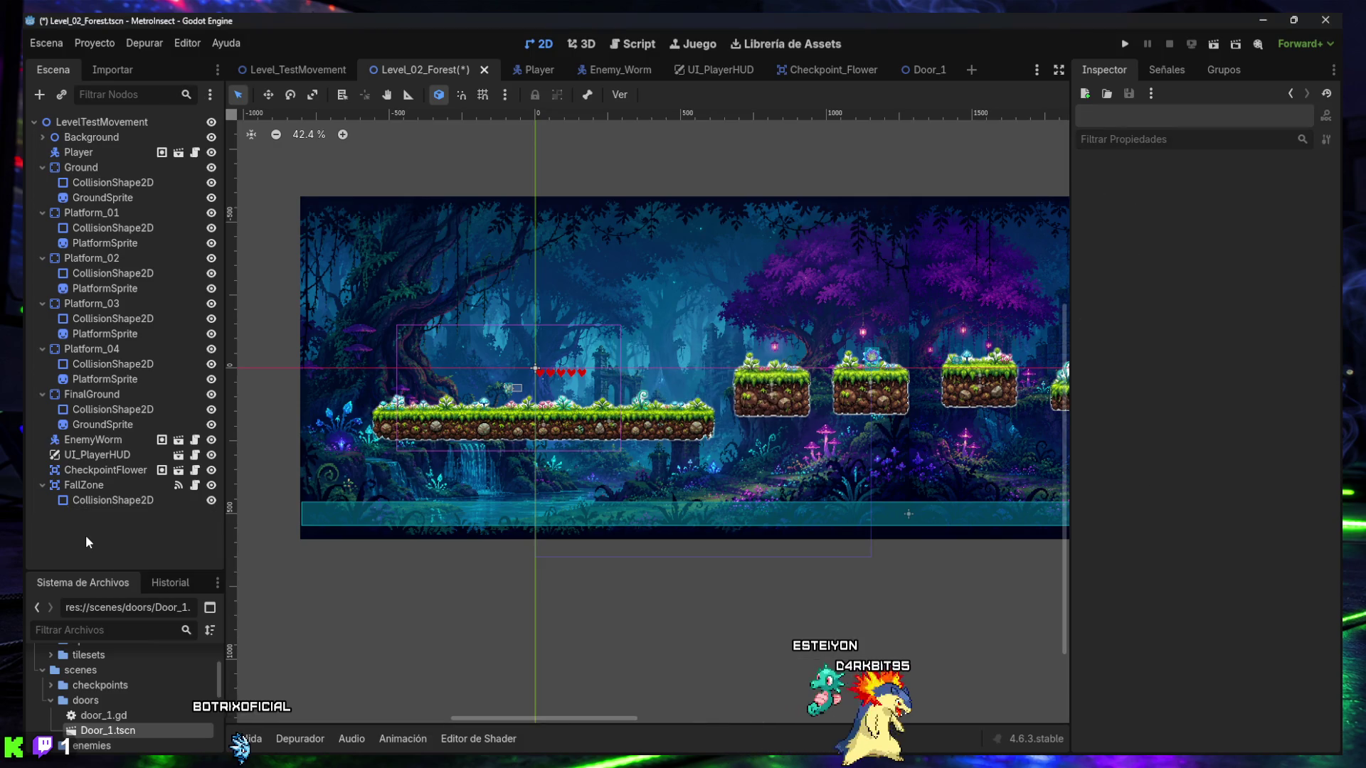
- Place a fresh Door_1.tscn instance at the ground's left end and save Level_02_Forest
mouse_move(111, 732)
left_mouse_down()
mouse_move(72, 548)
mouse_move(79, 124)
left_mouse_up()
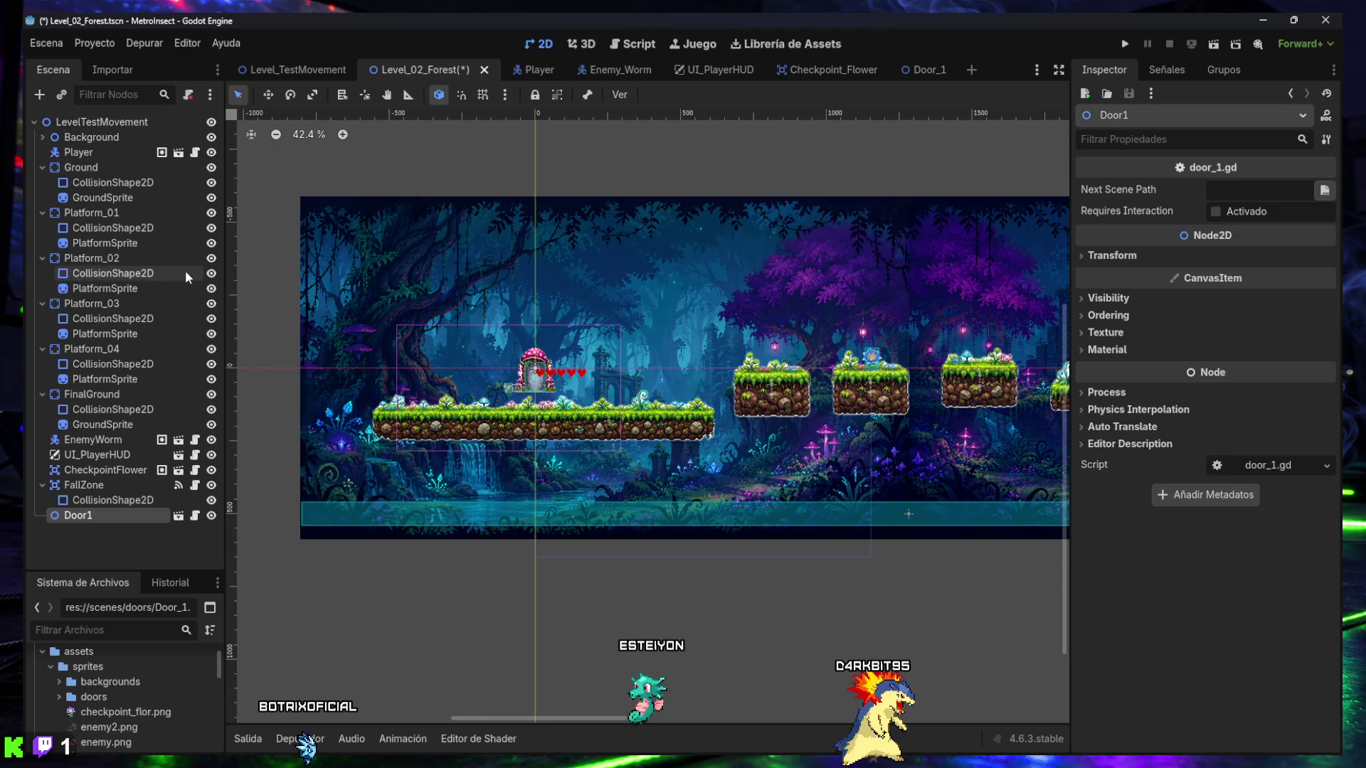
left_click_drag(535, 370, 416, 387)
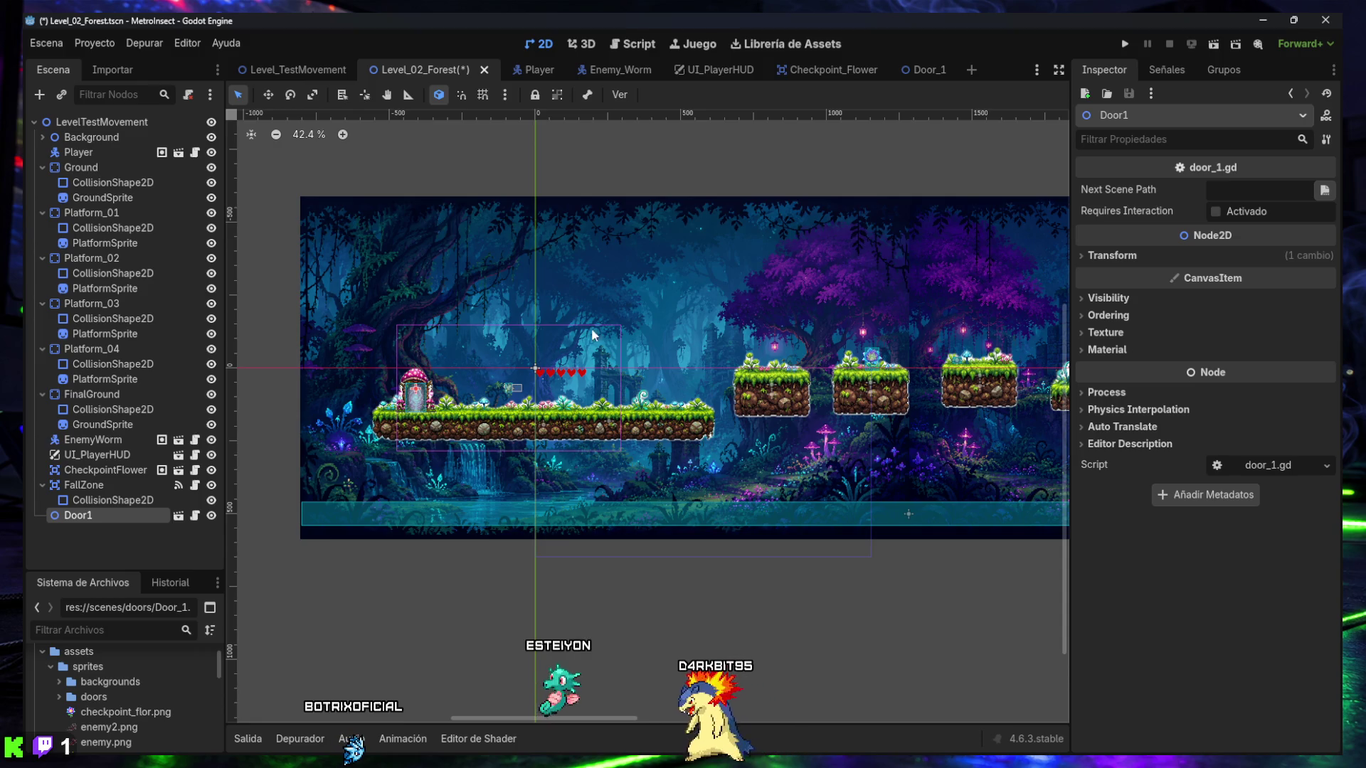
key("ctrl+s")
left_click(293, 69)
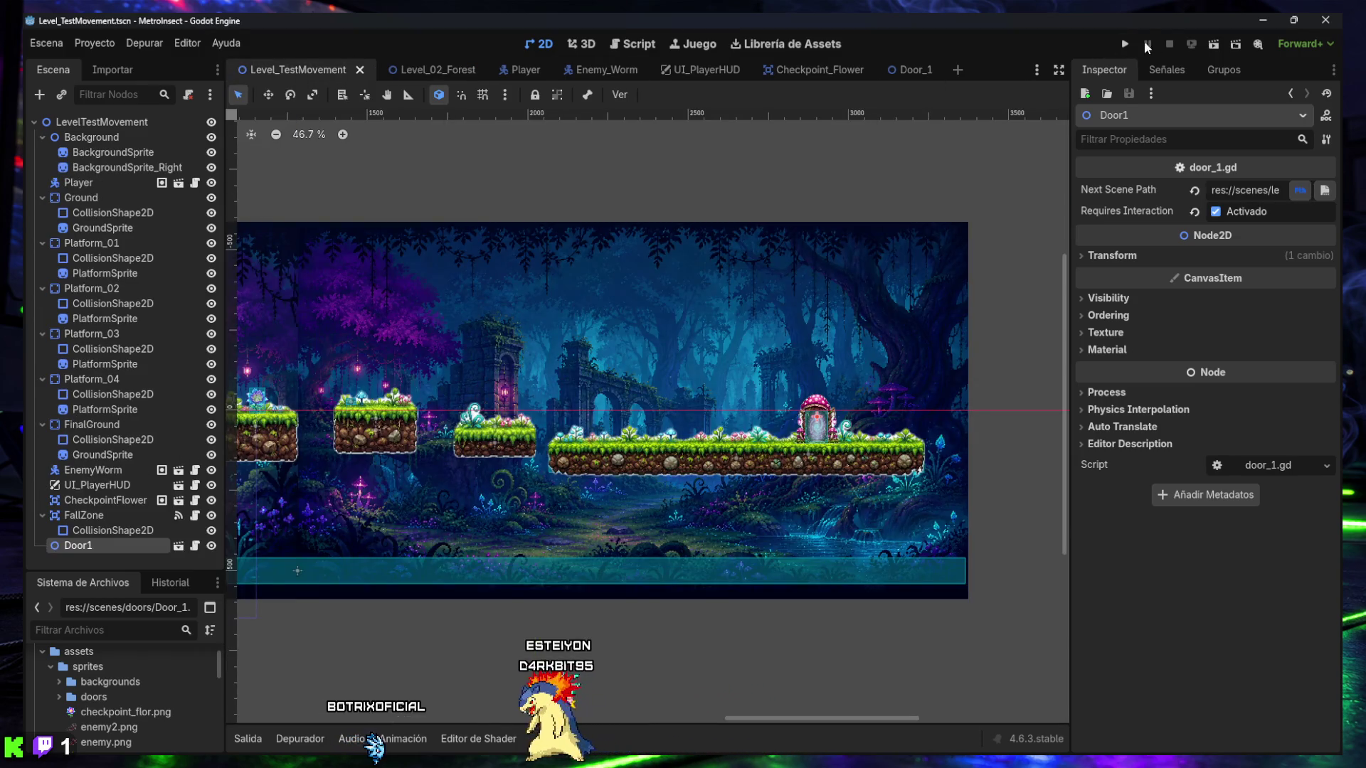
- Run Level_TestMovement, walk the bee right to the mushroom door, jump in, then close the game
left_click(1217, 44)
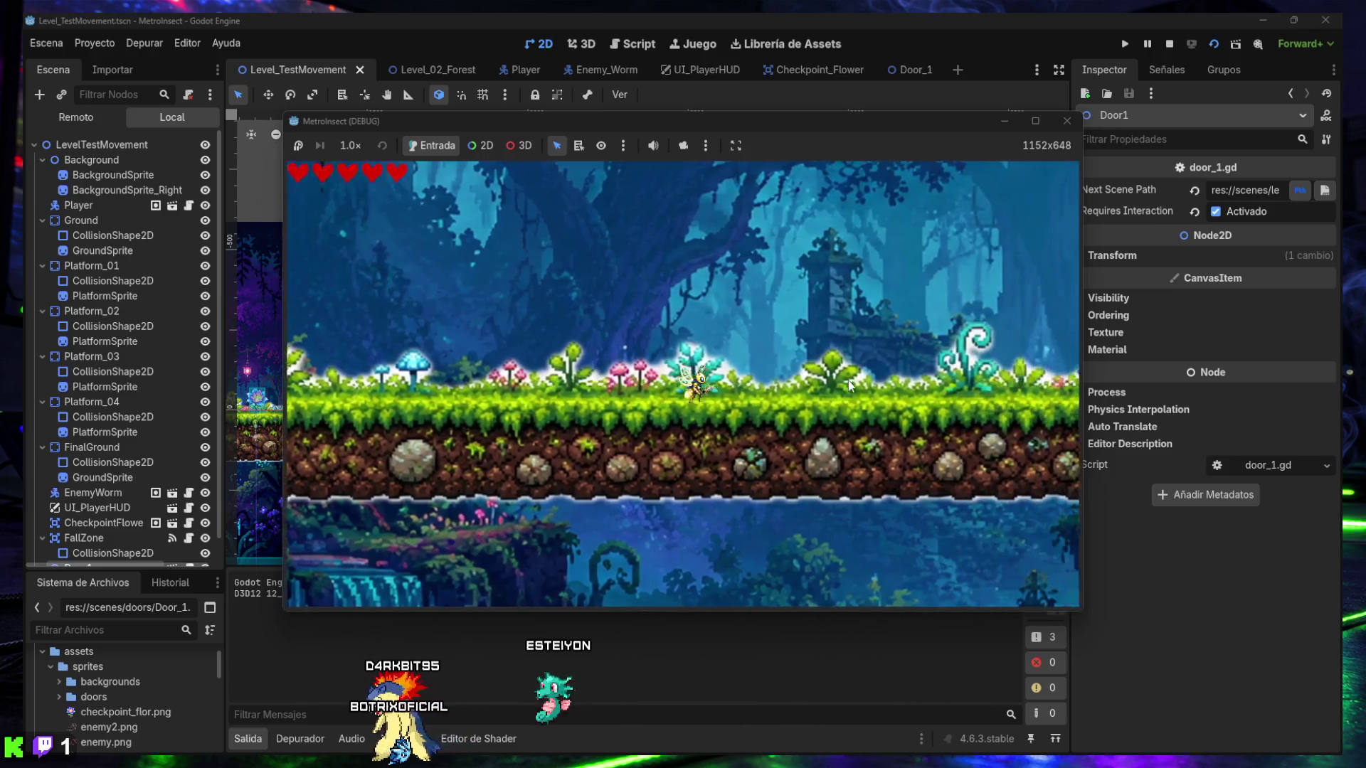
key("Right")
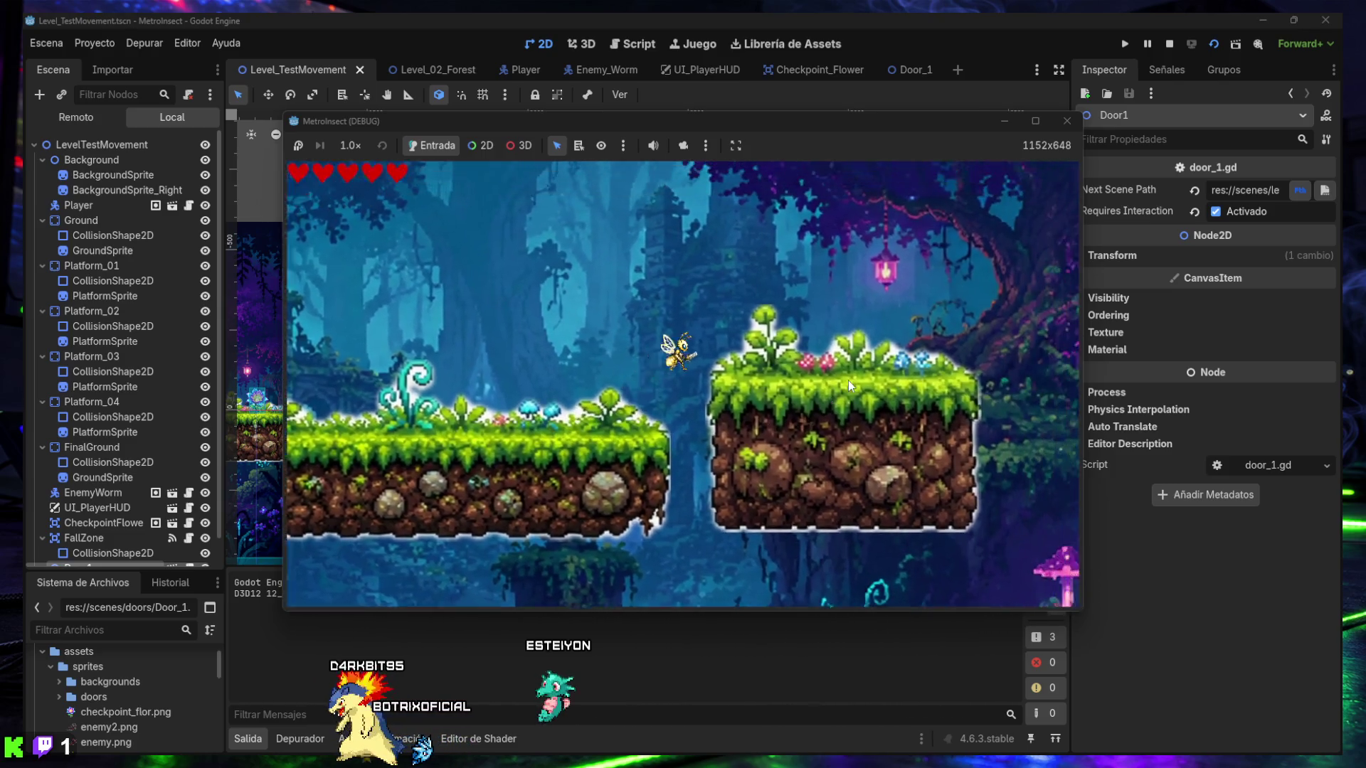
key("Right")
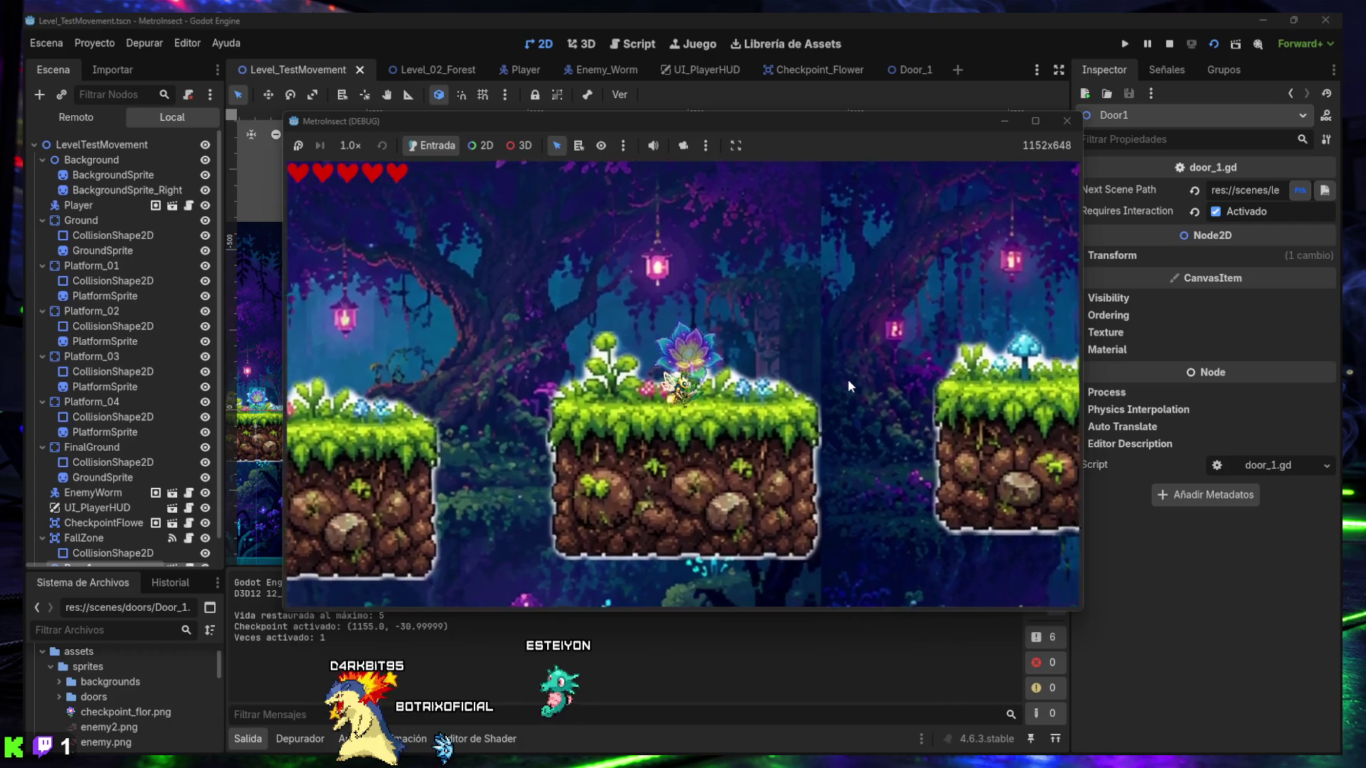
key("Right")
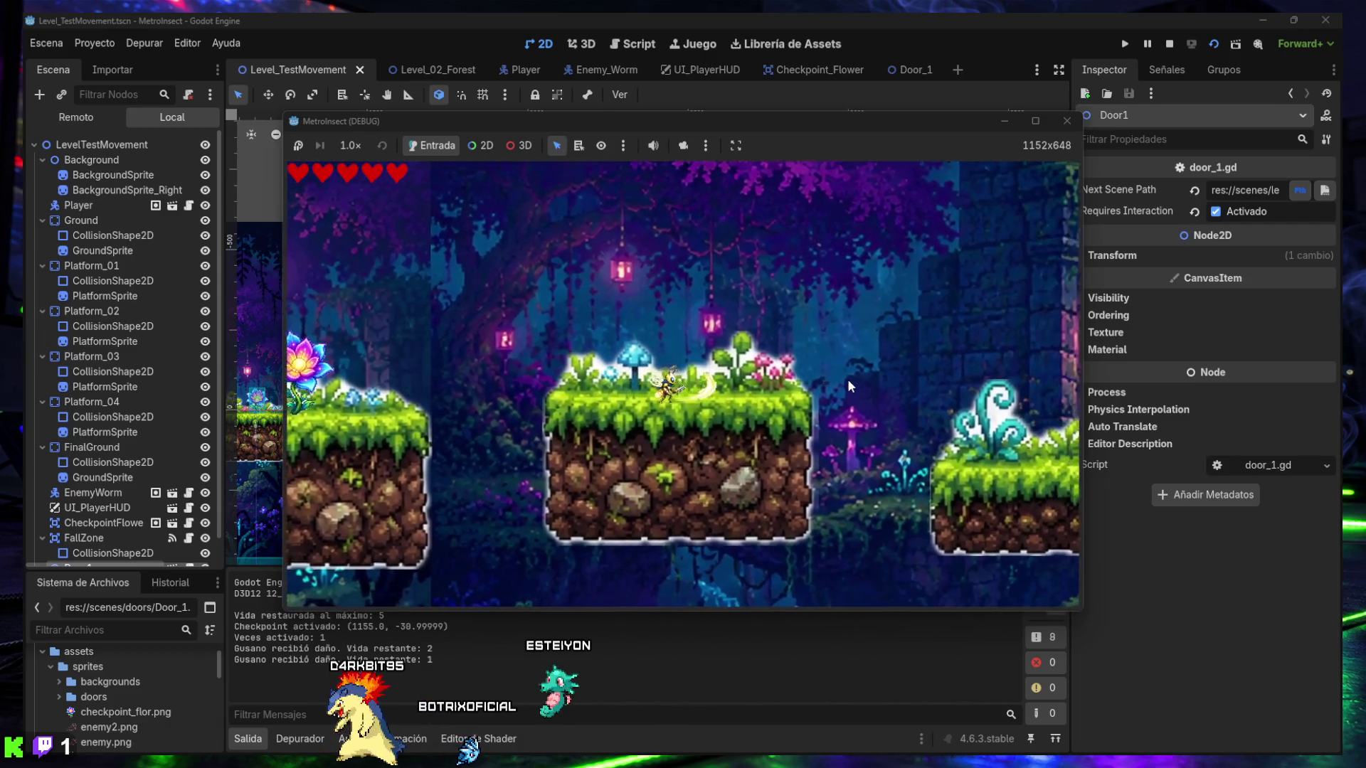
key("Right")
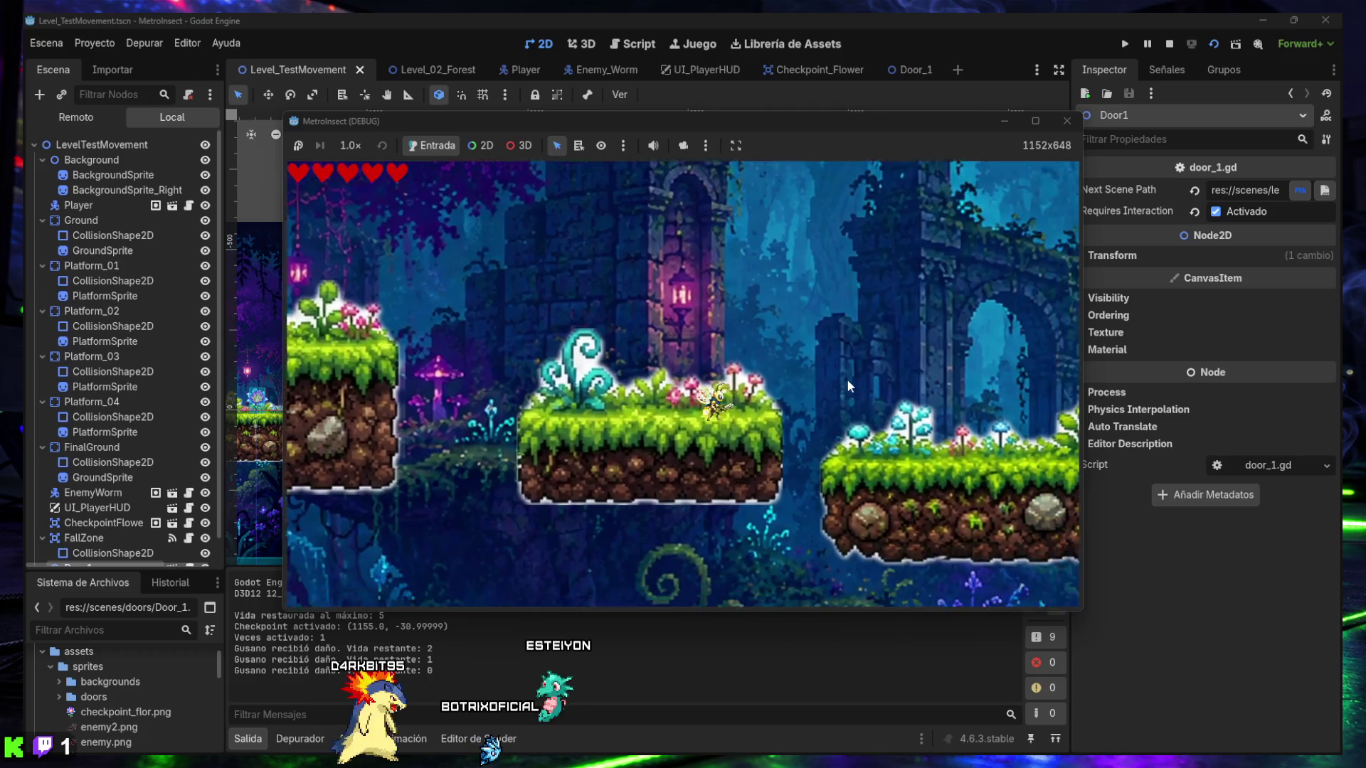
key("Right")
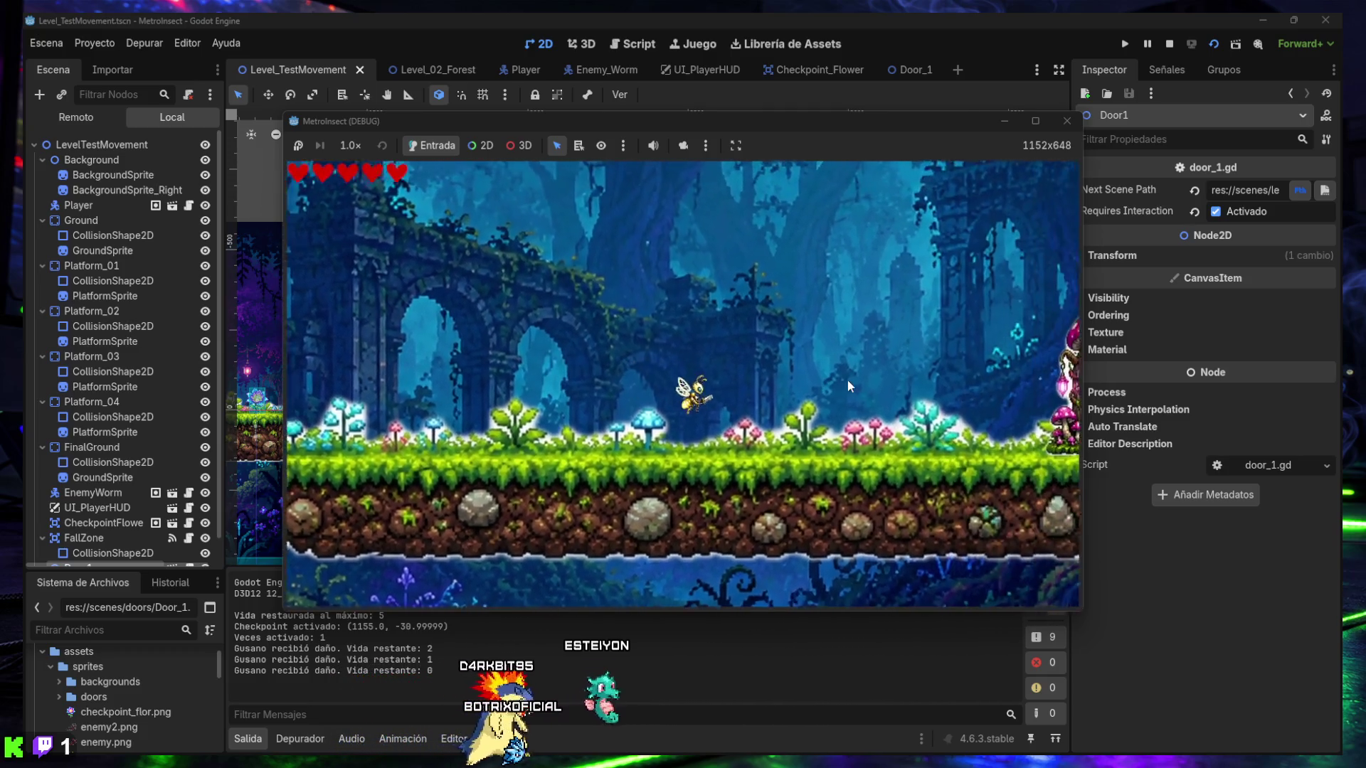
key("Right")
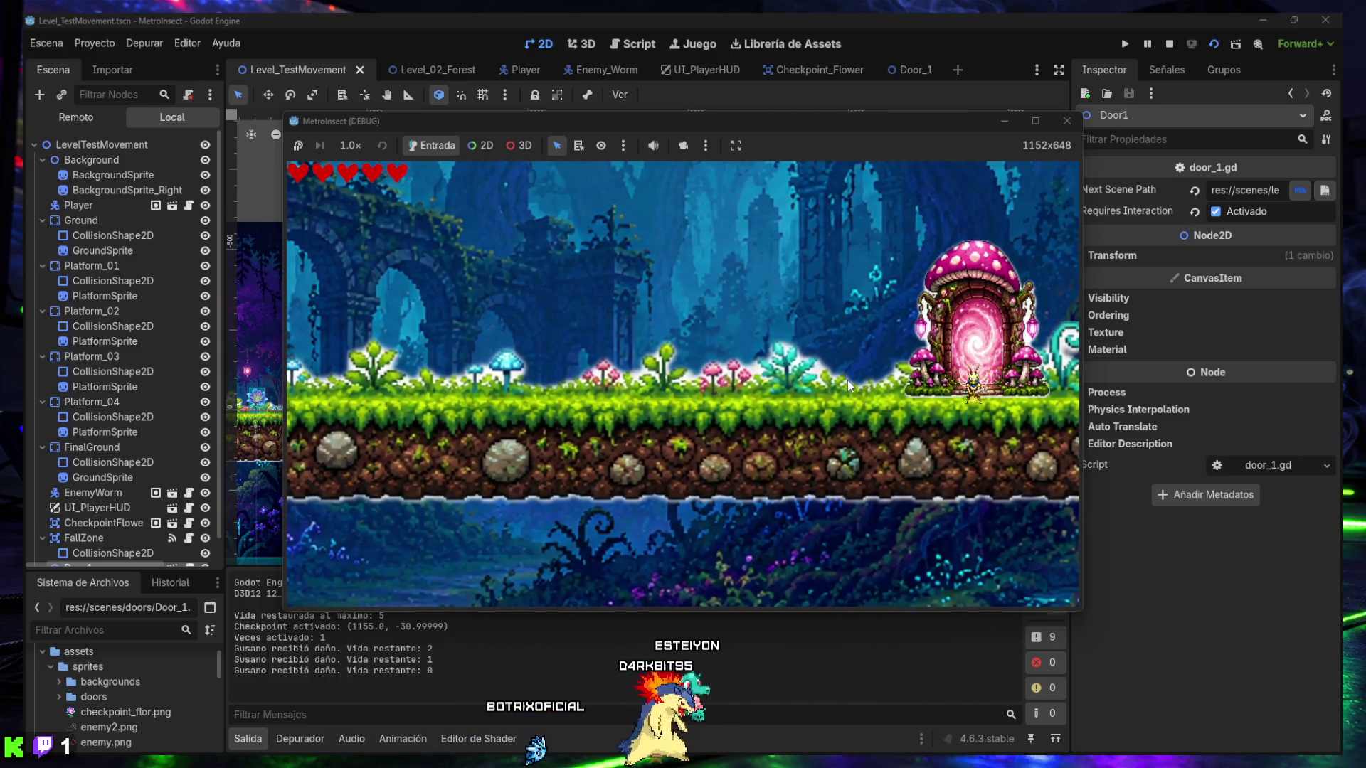
key("space")
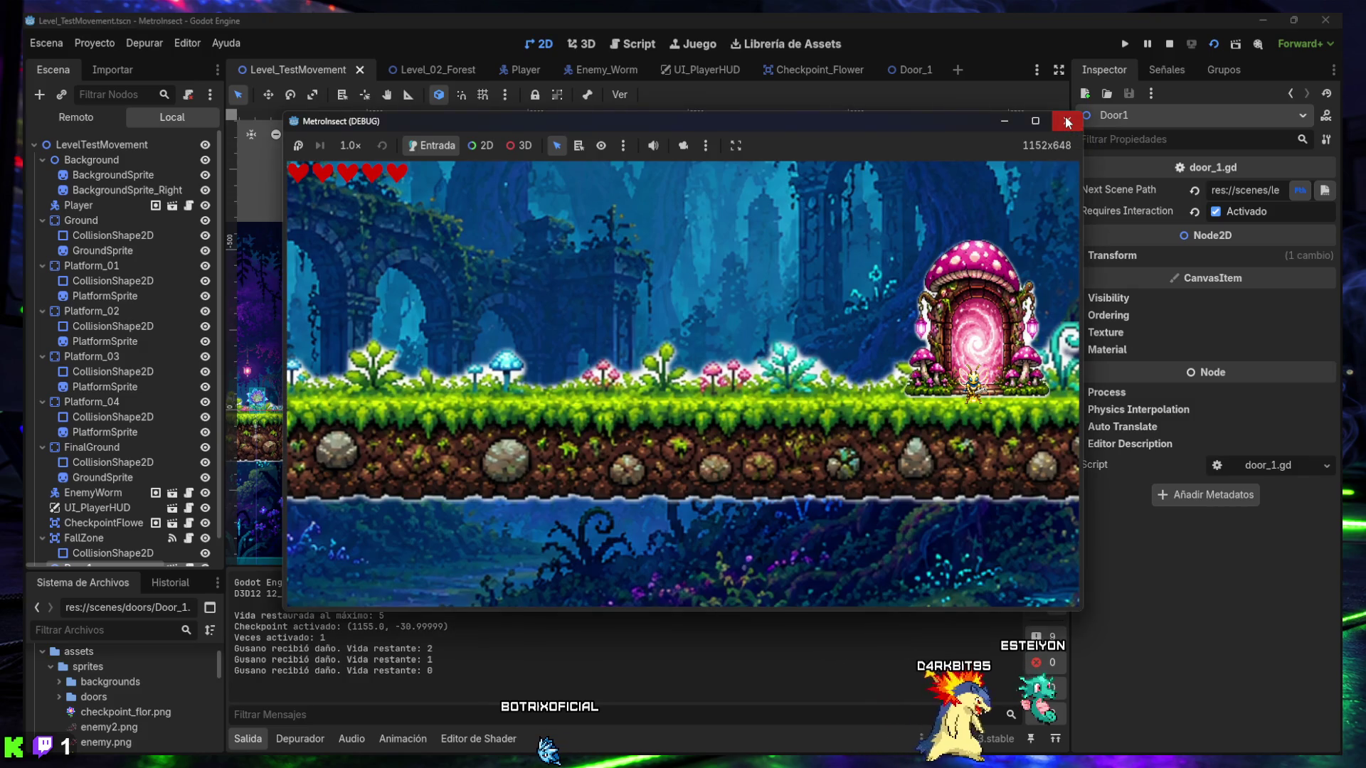
left_click(1066, 123)
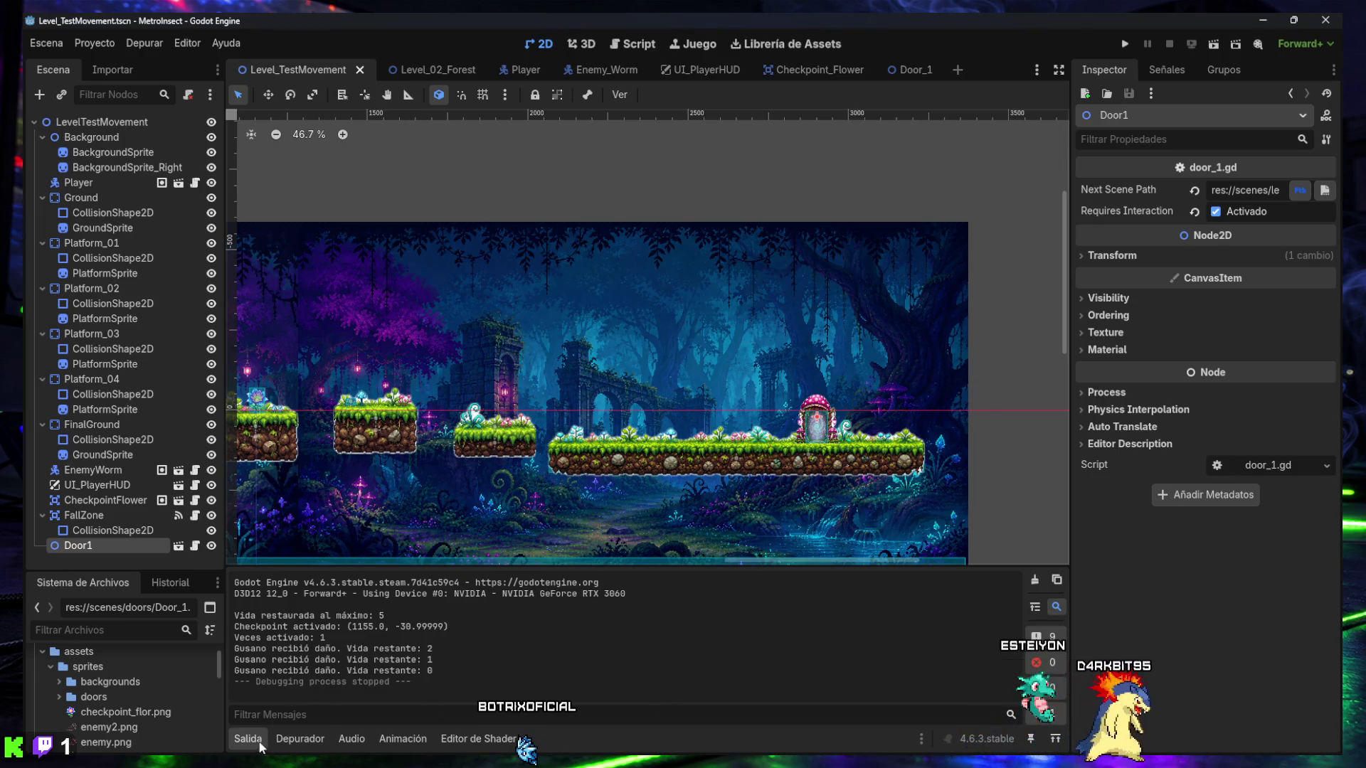
- Collapse the Salida output panel and return to the Level_02_Forest scene
left_click(257, 740)
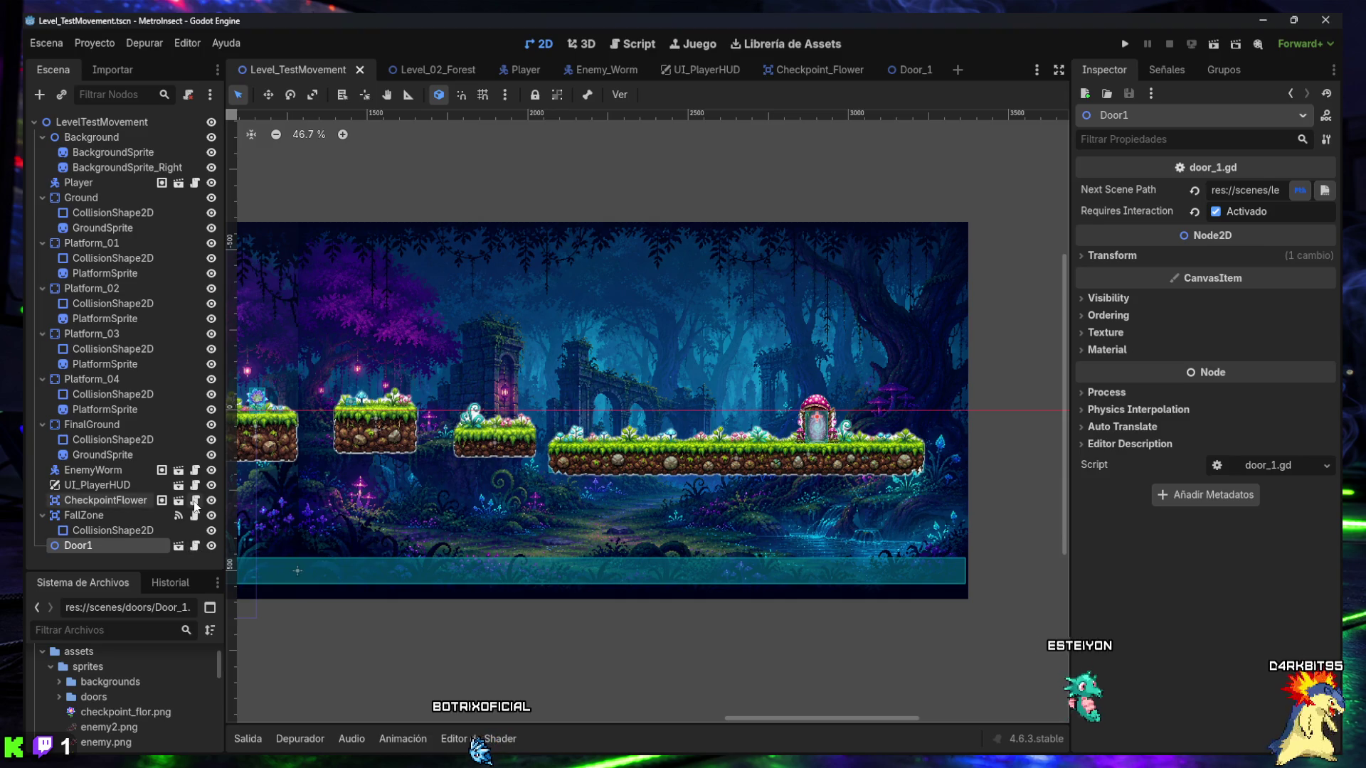
left_click(416, 75)
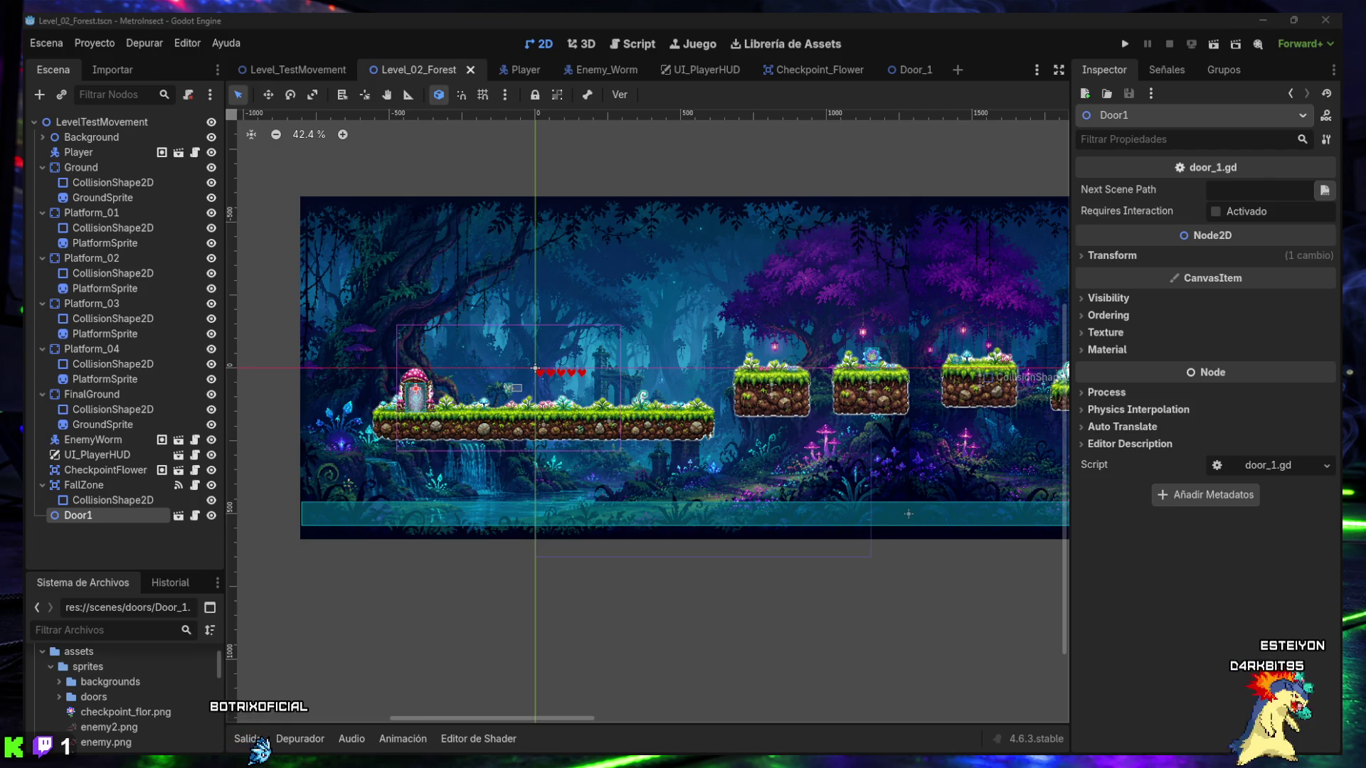
- Adjust the Level_02_Forest view and file list, then screenshot the whole editor
mouse_move(967, 470)
left_mouse_down()
mouse_move(1033, 507)
mouse_move(951, 471)
mouse_move(524, 490)
mouse_move(622, 465)
left_mouse_up()
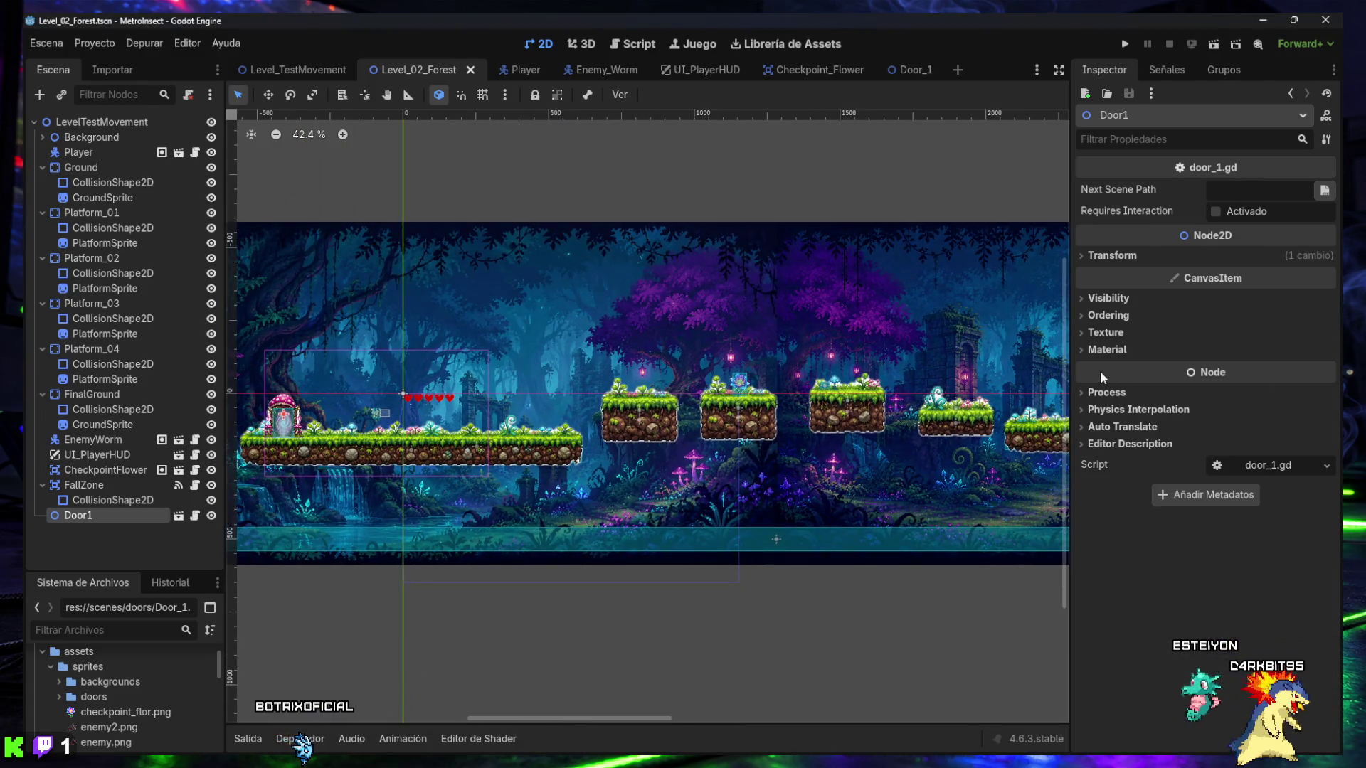
left_click_drag(1070, 380, 1188, 370)
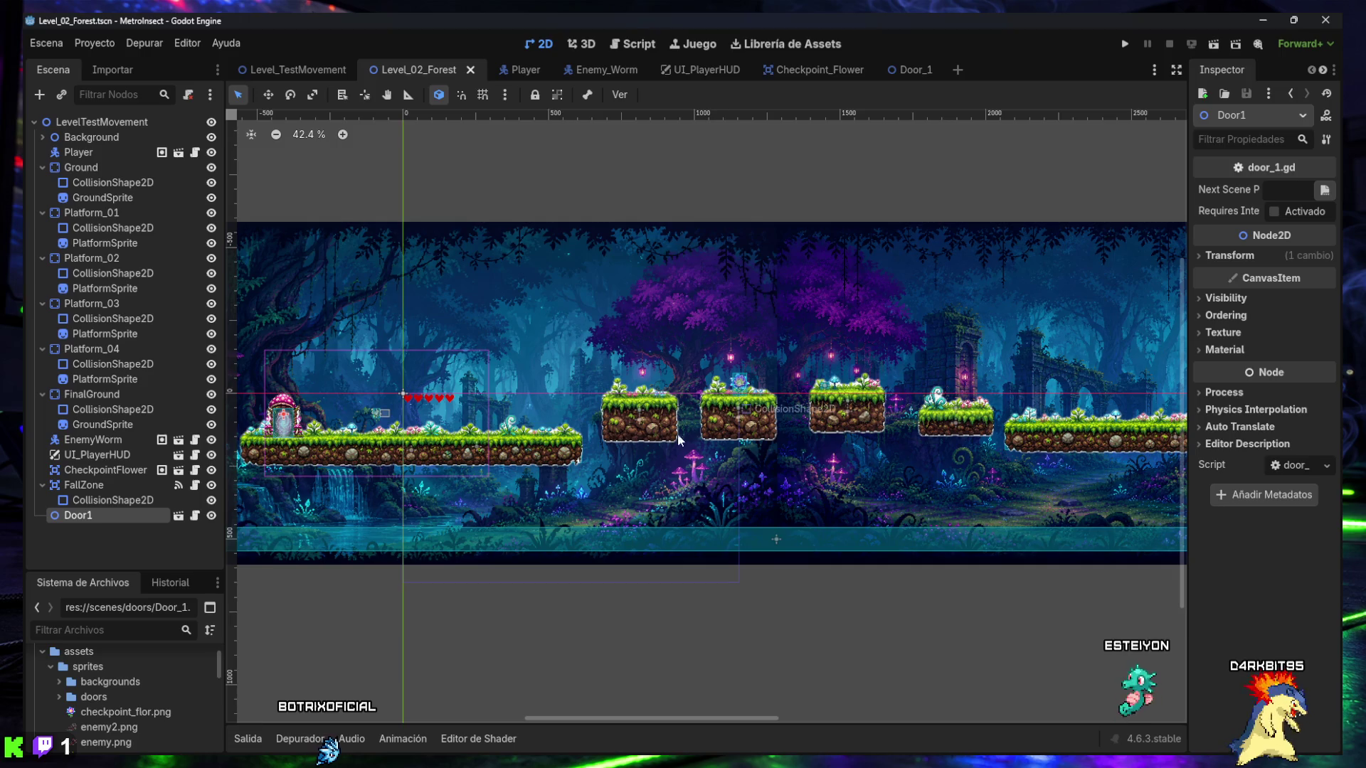
left_click_drag(533, 429, 627, 437)
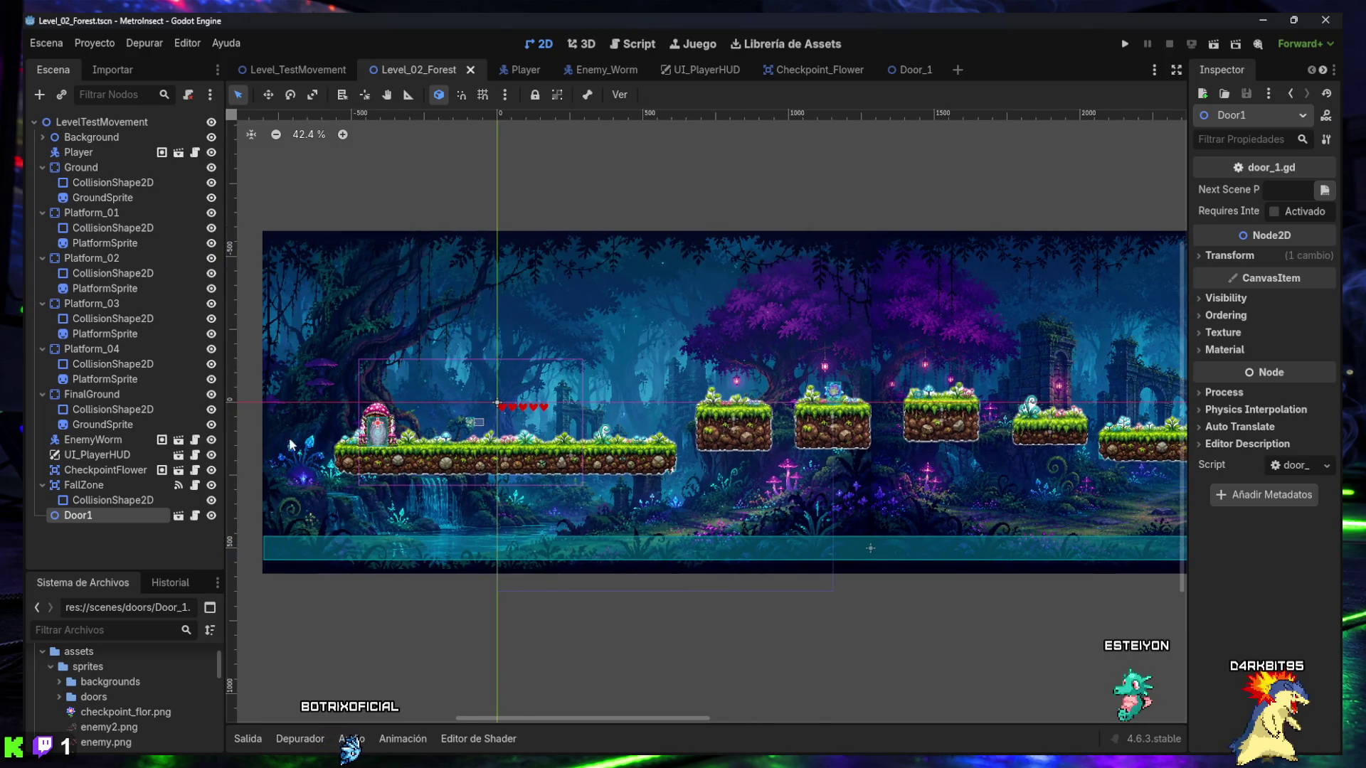
left_click_drag(140, 569, 138, 538)
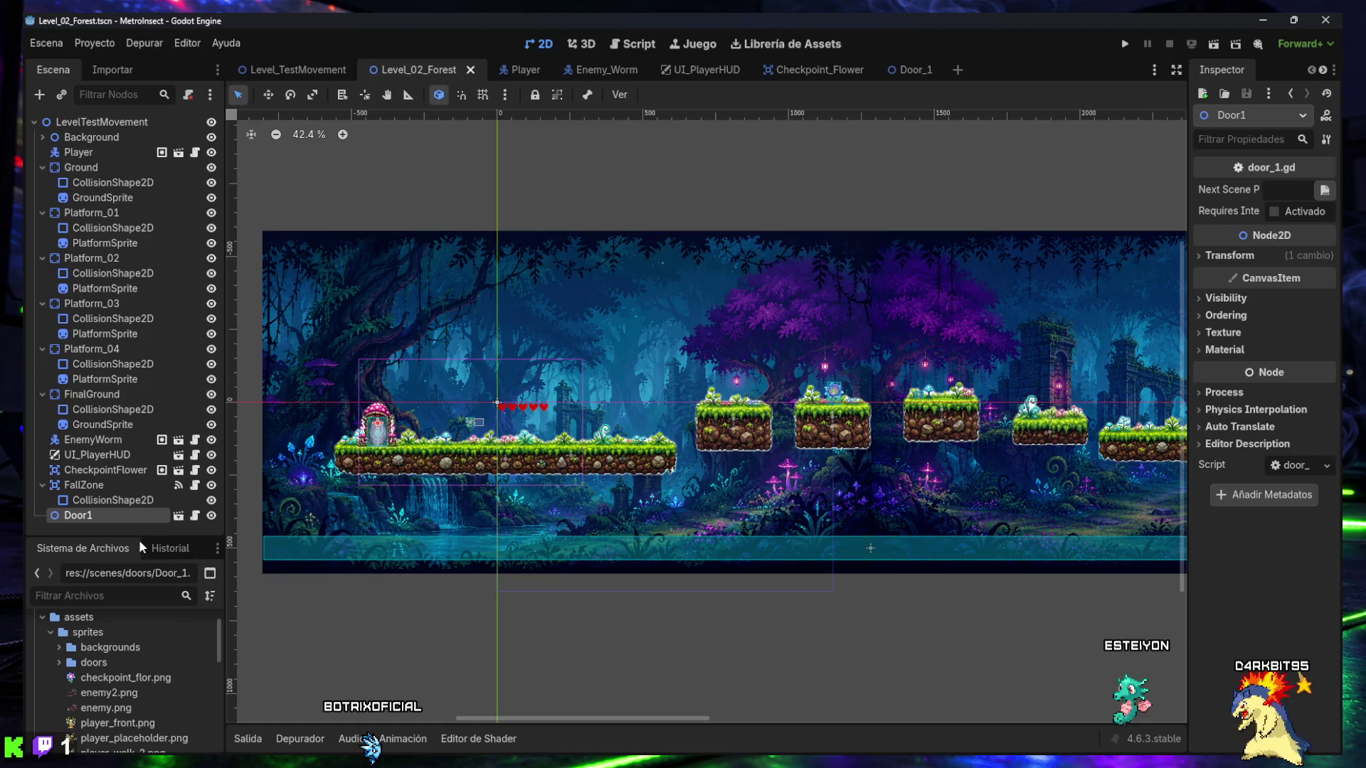
key("super+shift+s")
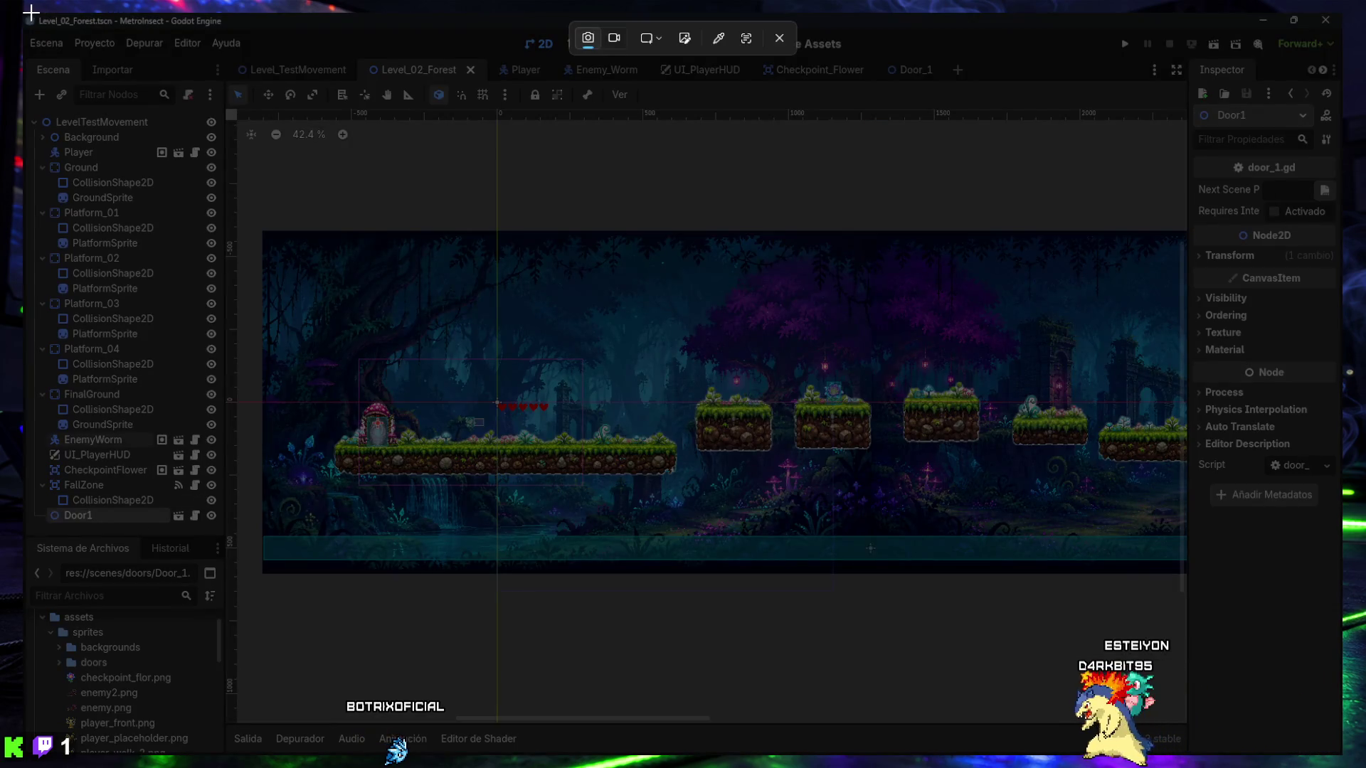
mouse_move(23, 12)
left_mouse_down()
mouse_move(1299, 717)
mouse_move(1343, 760)
left_mouse_up()
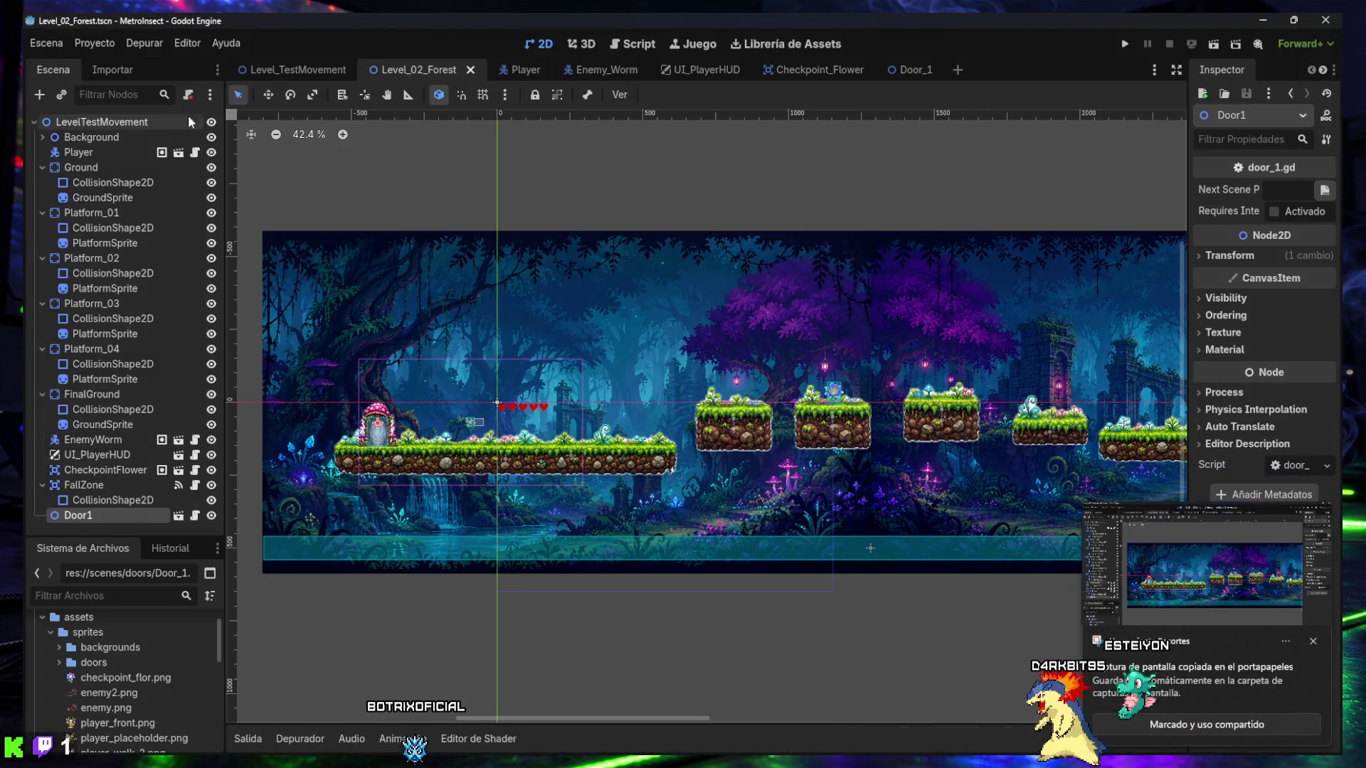
- Show Door1's properties in Level_TestMovement, screenshot the editor, and close the screenshot preview
left_click(280, 71)
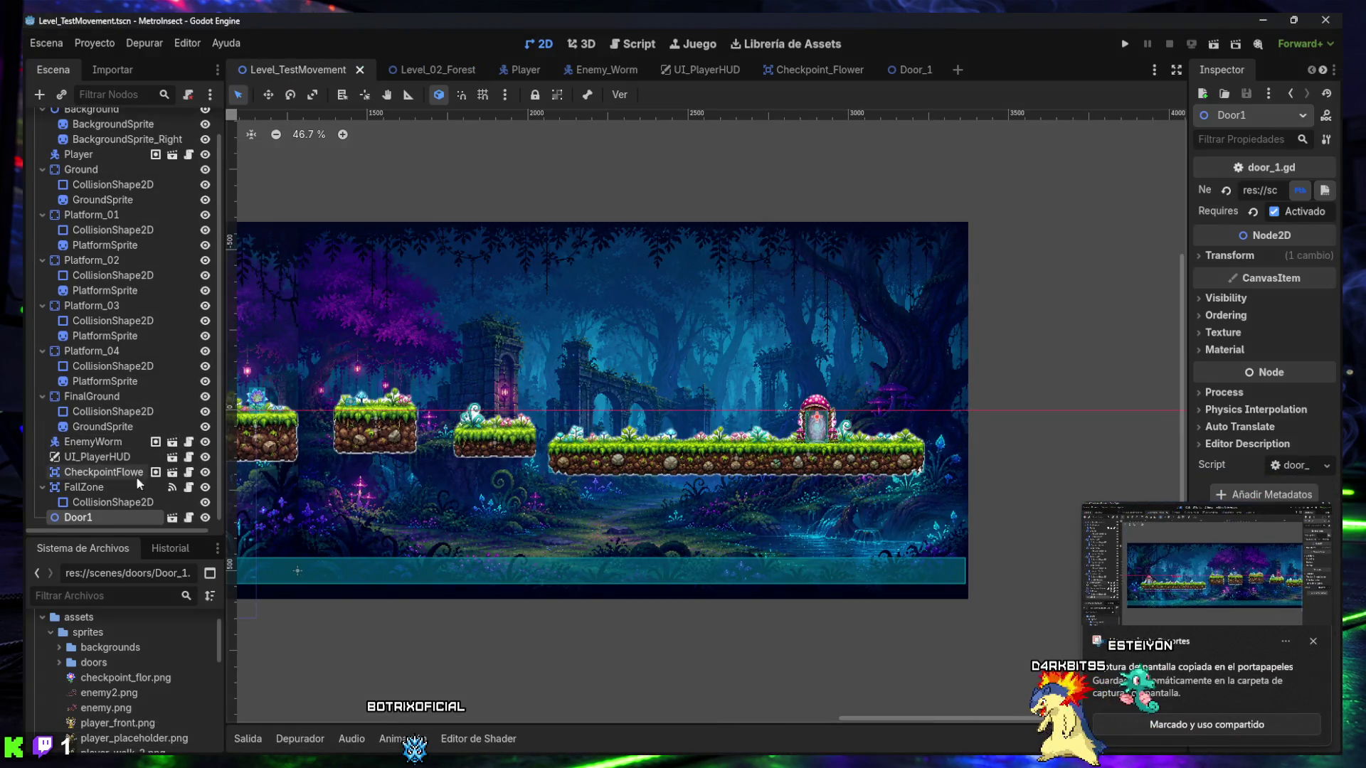
mouse_move(127, 491)
left_mouse_down()
mouse_move(142, 469)
mouse_move(254, 427)
left_mouse_up()
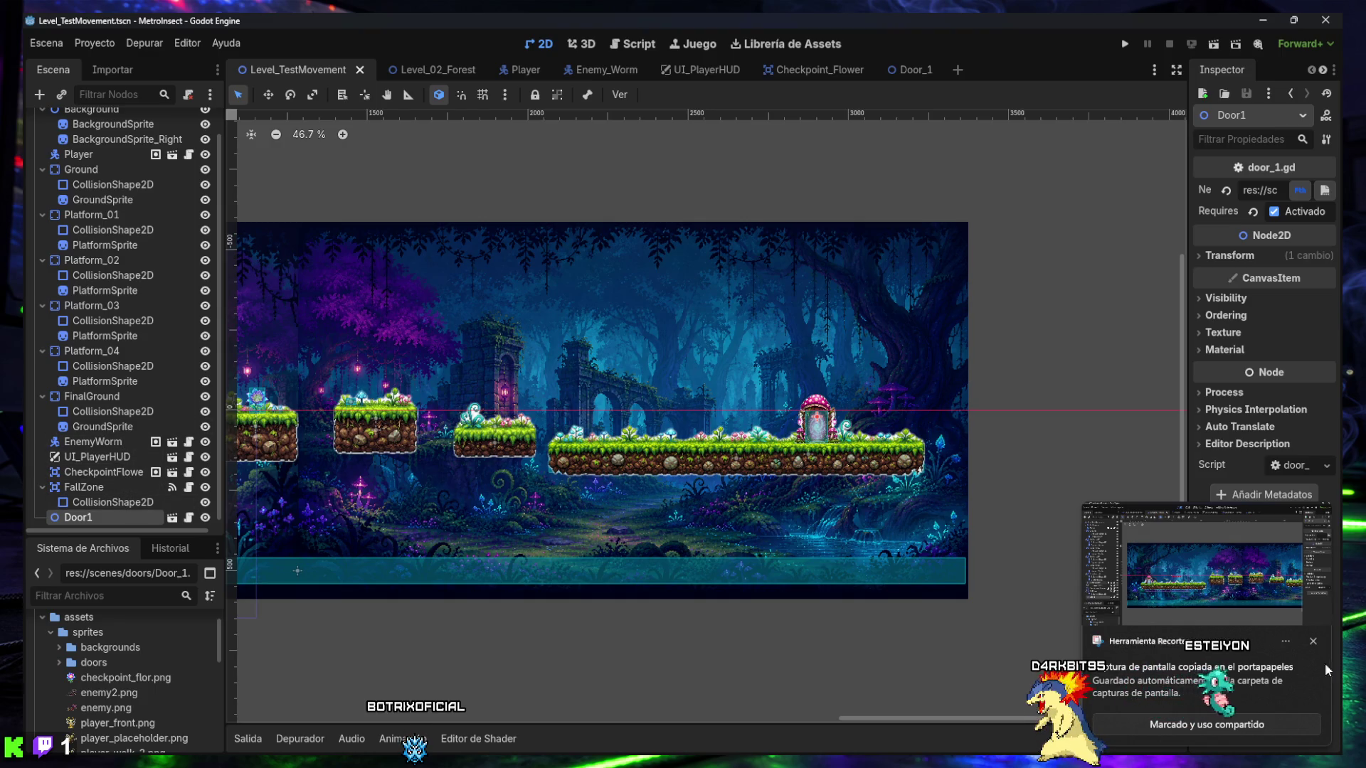
key("super+shift+s")
mouse_move(23, 14)
left_mouse_down()
mouse_move(1092, 616)
mouse_move(1327, 724)
mouse_move(1343, 760)
left_mouse_up()
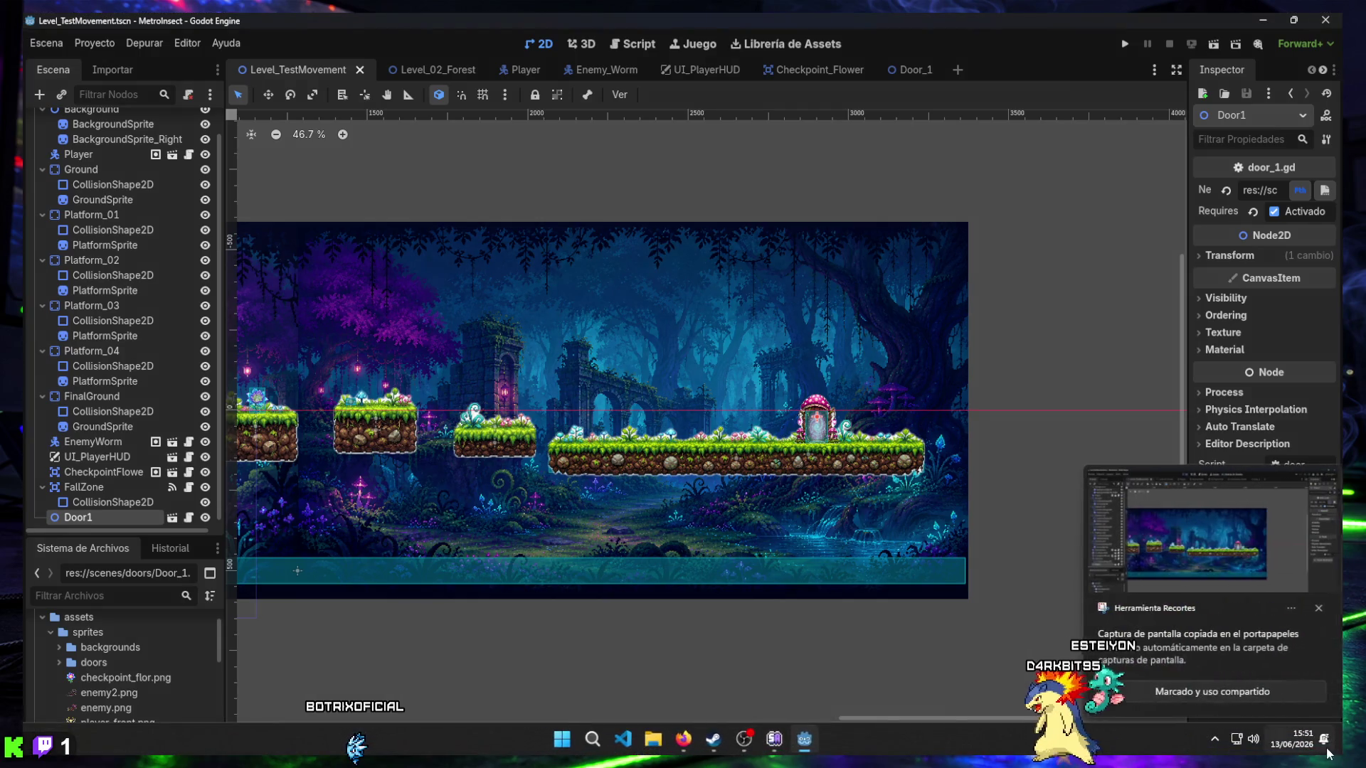
left_click(1211, 553)
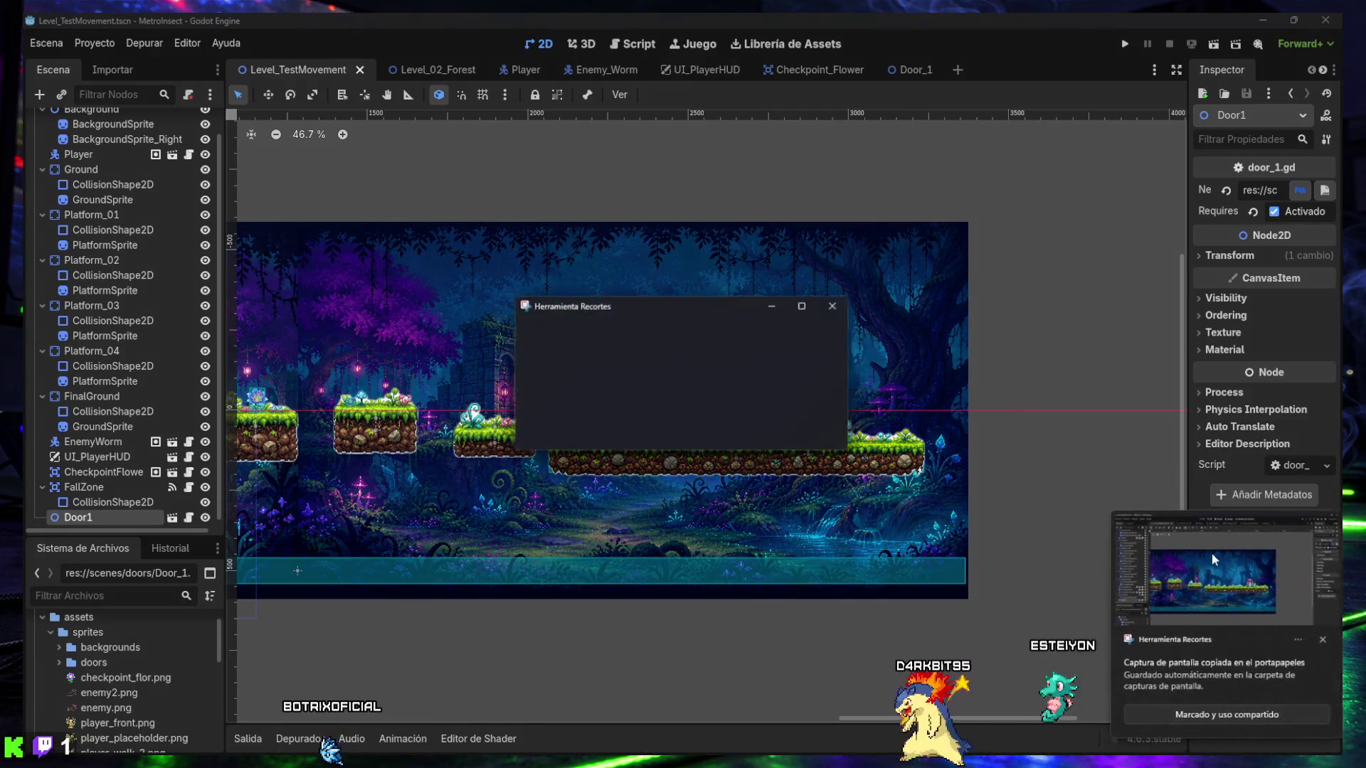
key("alt+F4")
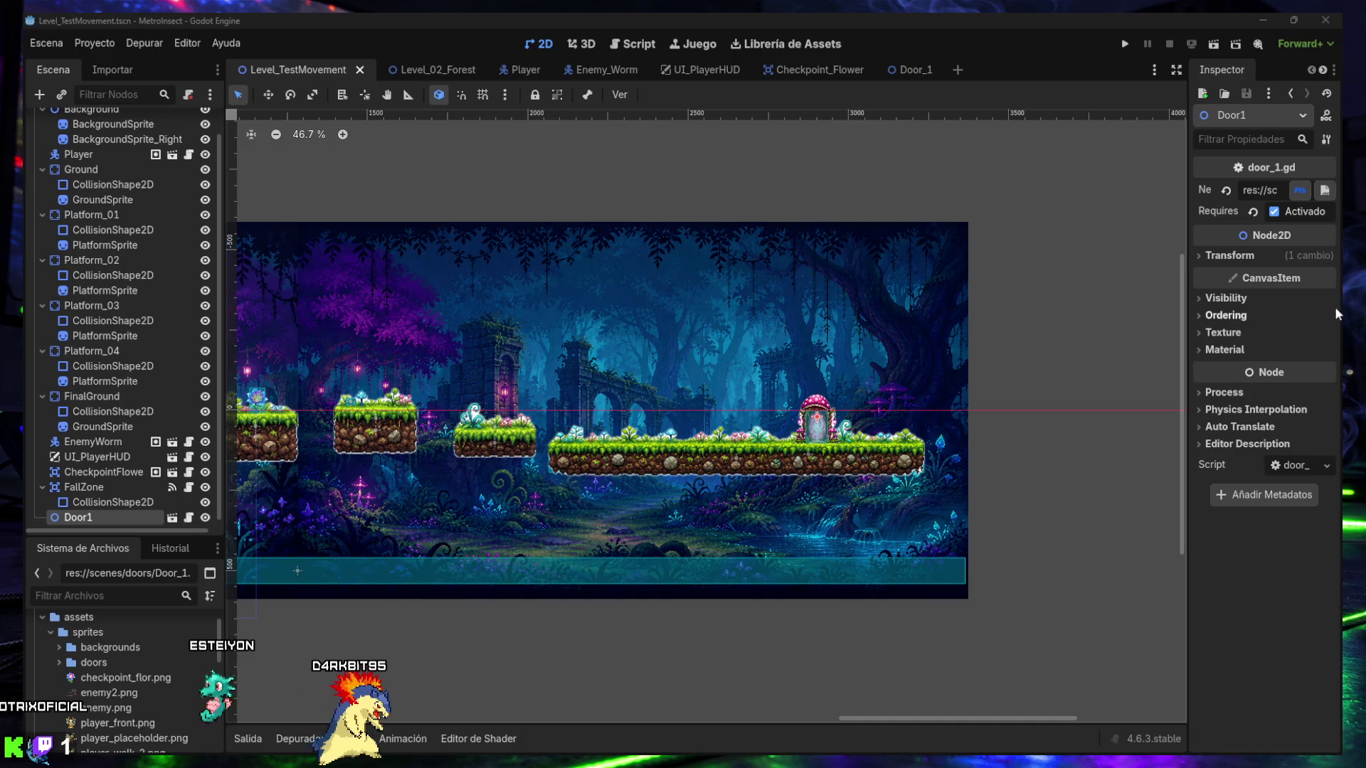
- Open the Door_1 scene and centre the mushroom door sprite in the viewport
left_click(909, 71)
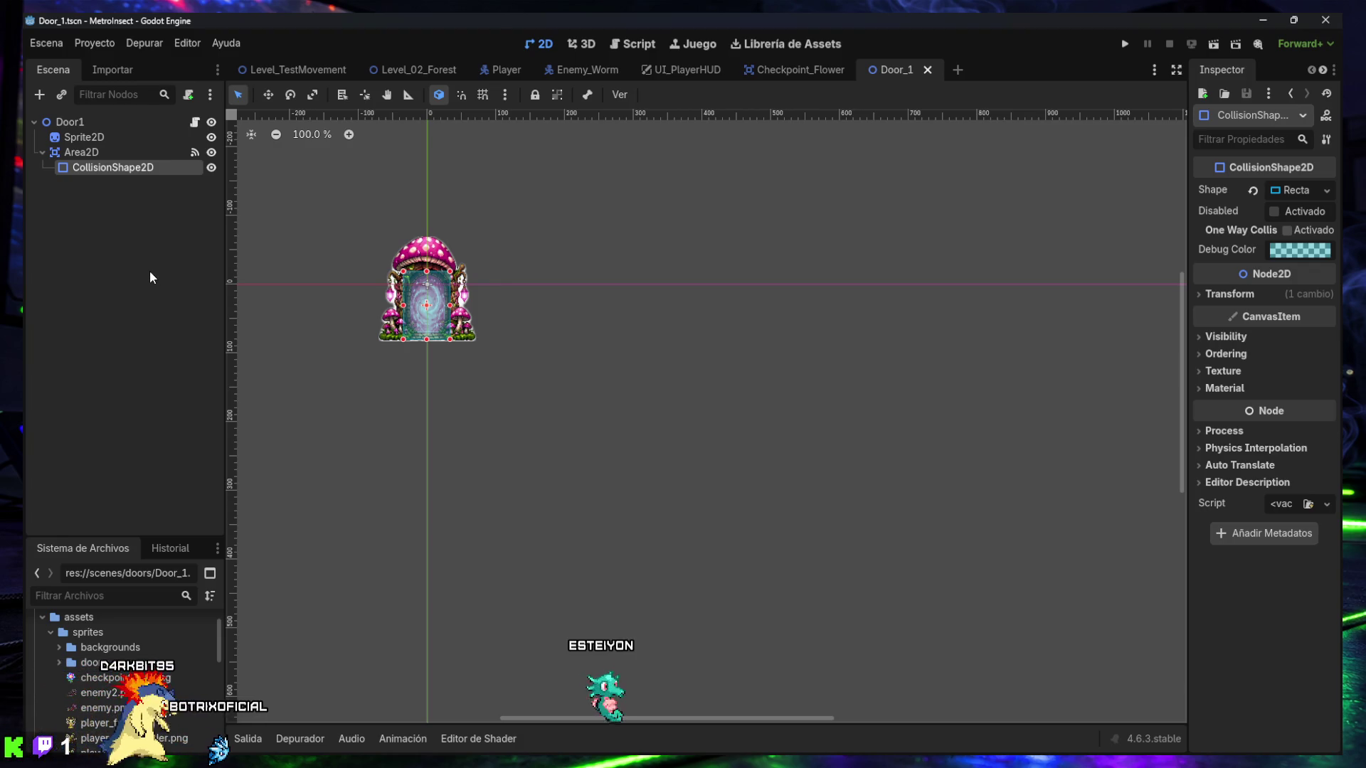
mouse_move(275, 280)
left_mouse_down()
mouse_move(369, 378)
mouse_move(481, 387)
mouse_move(484, 375)
left_mouse_up()
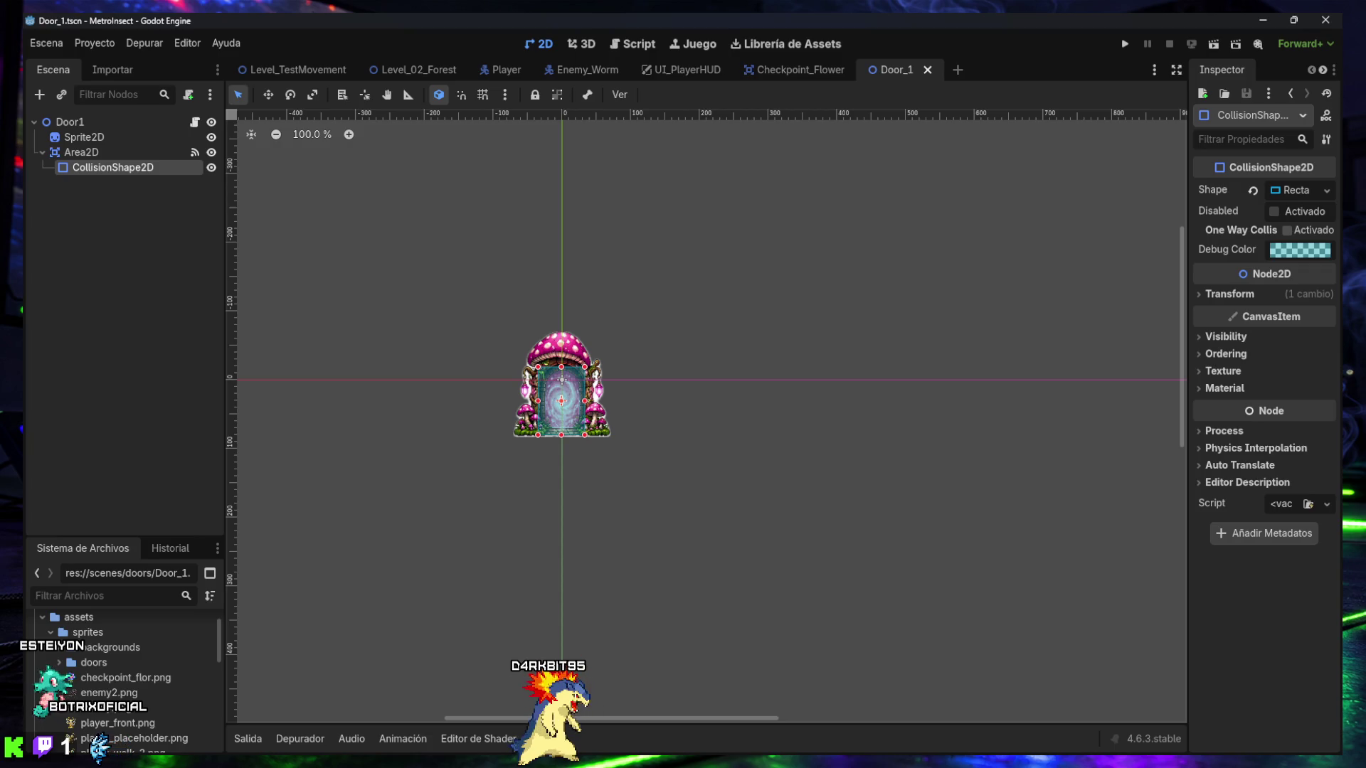
left_click(107, 152)
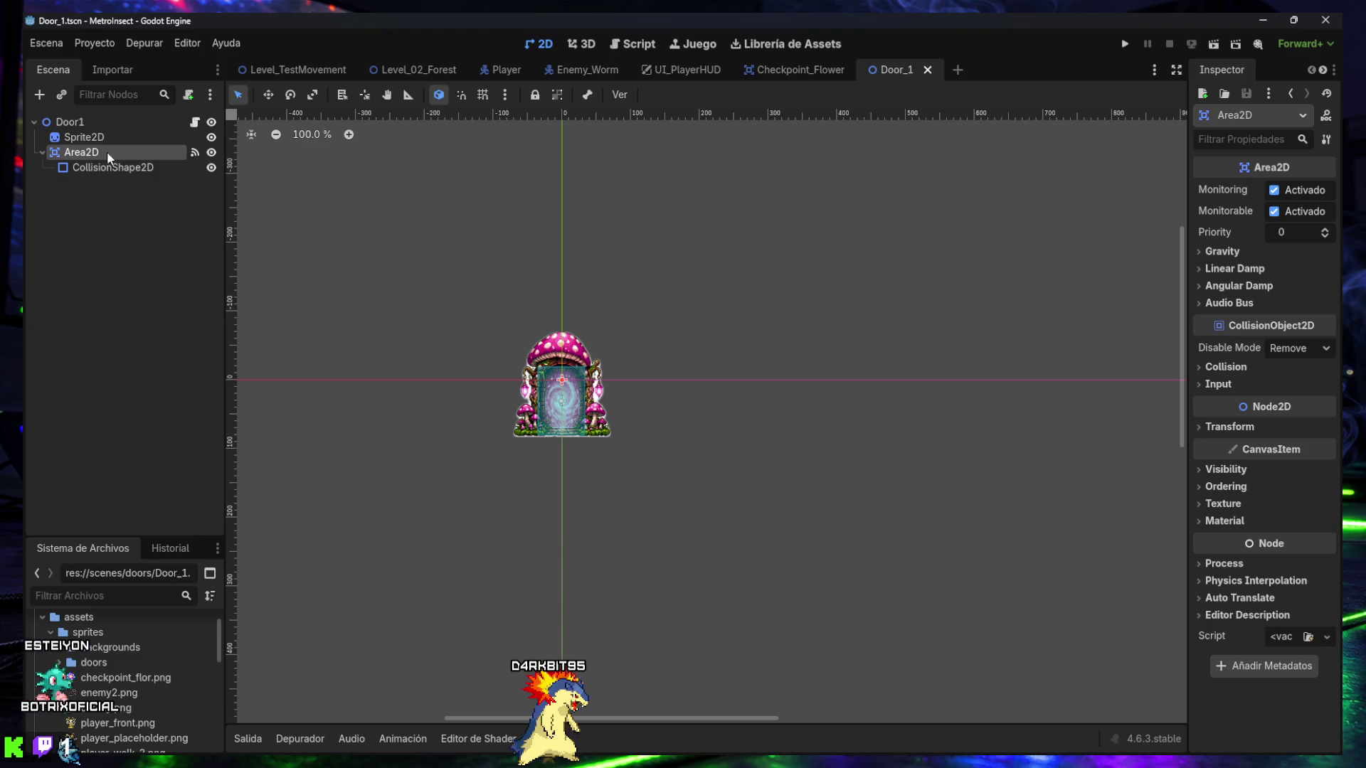
left_click(1201, 367)
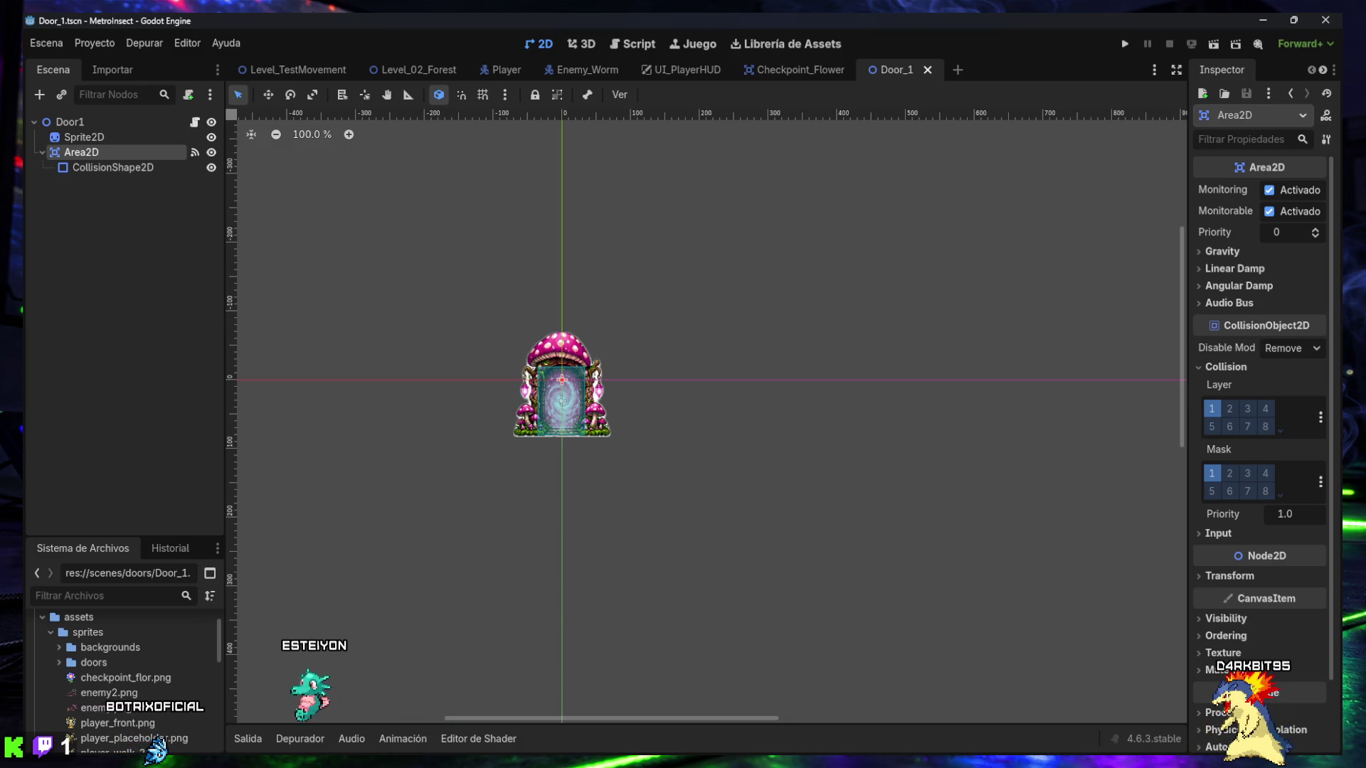
left_click(106, 167)
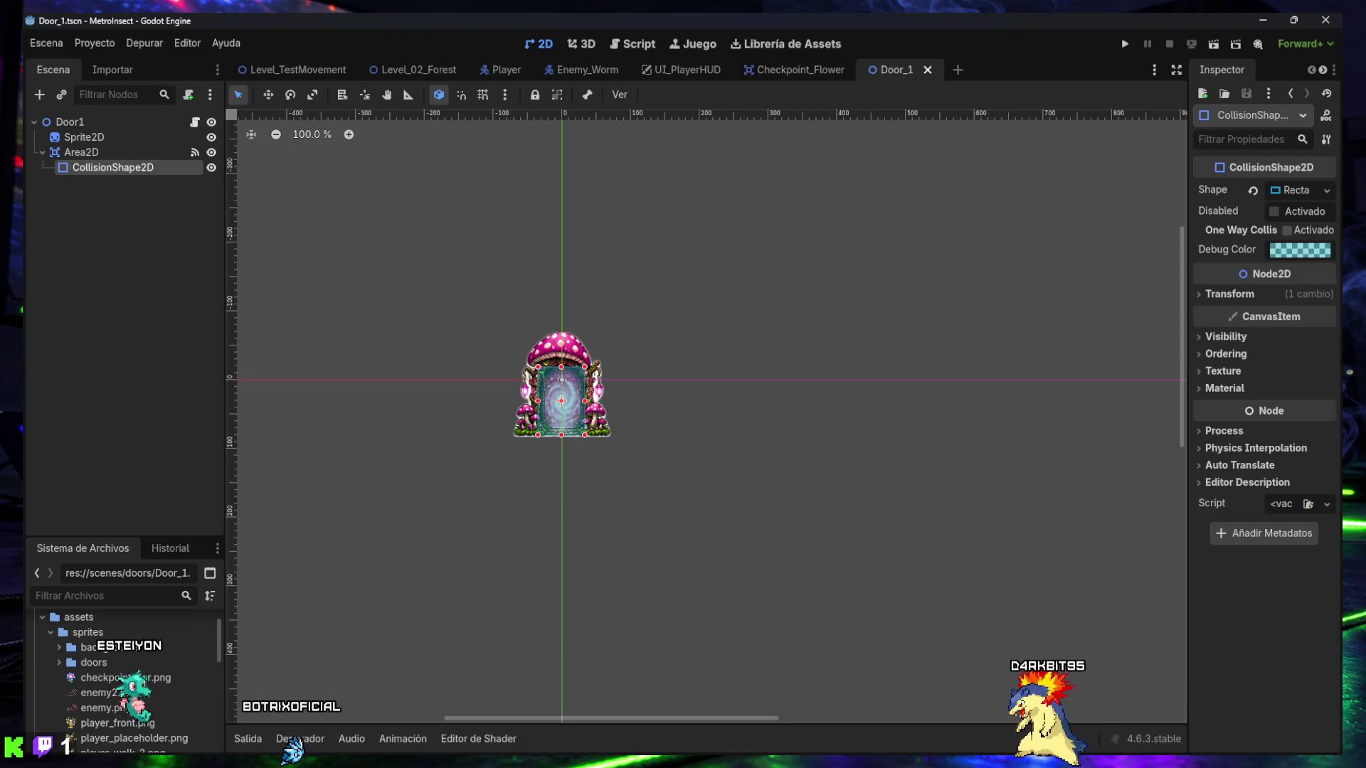
- Stretch the collision rectangle up-left and slightly down to cover the whole mushroom door
left_click_drag(538, 368, 532, 362)
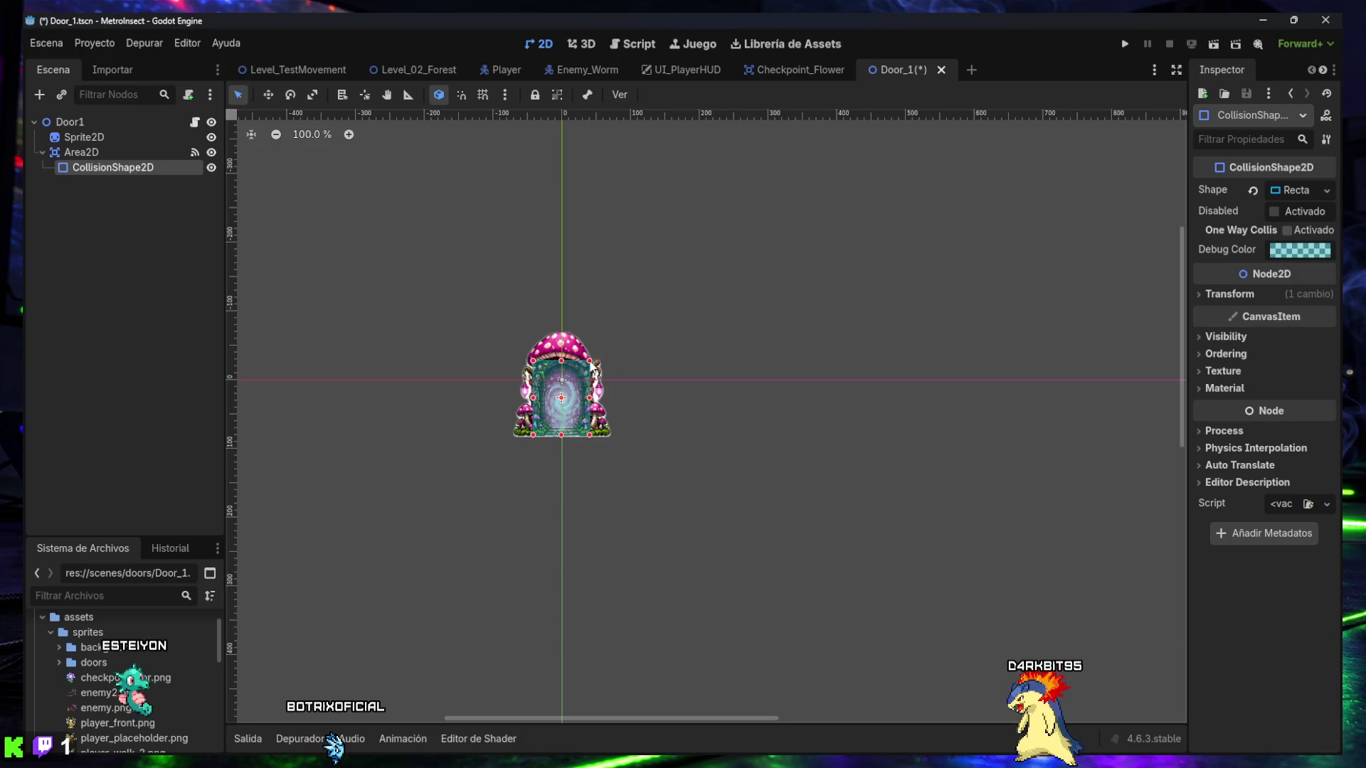
left_click_drag(560, 435, 560, 437)
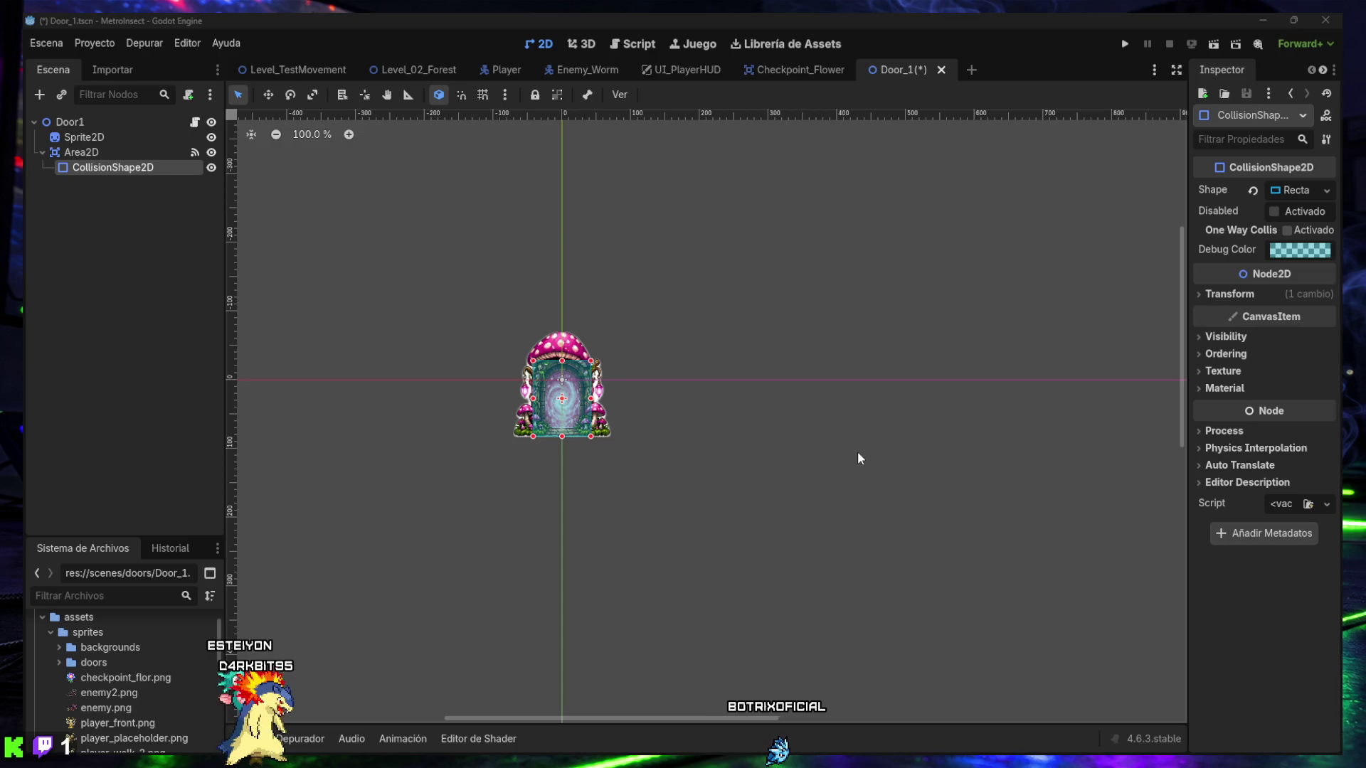
left_click(83, 152)
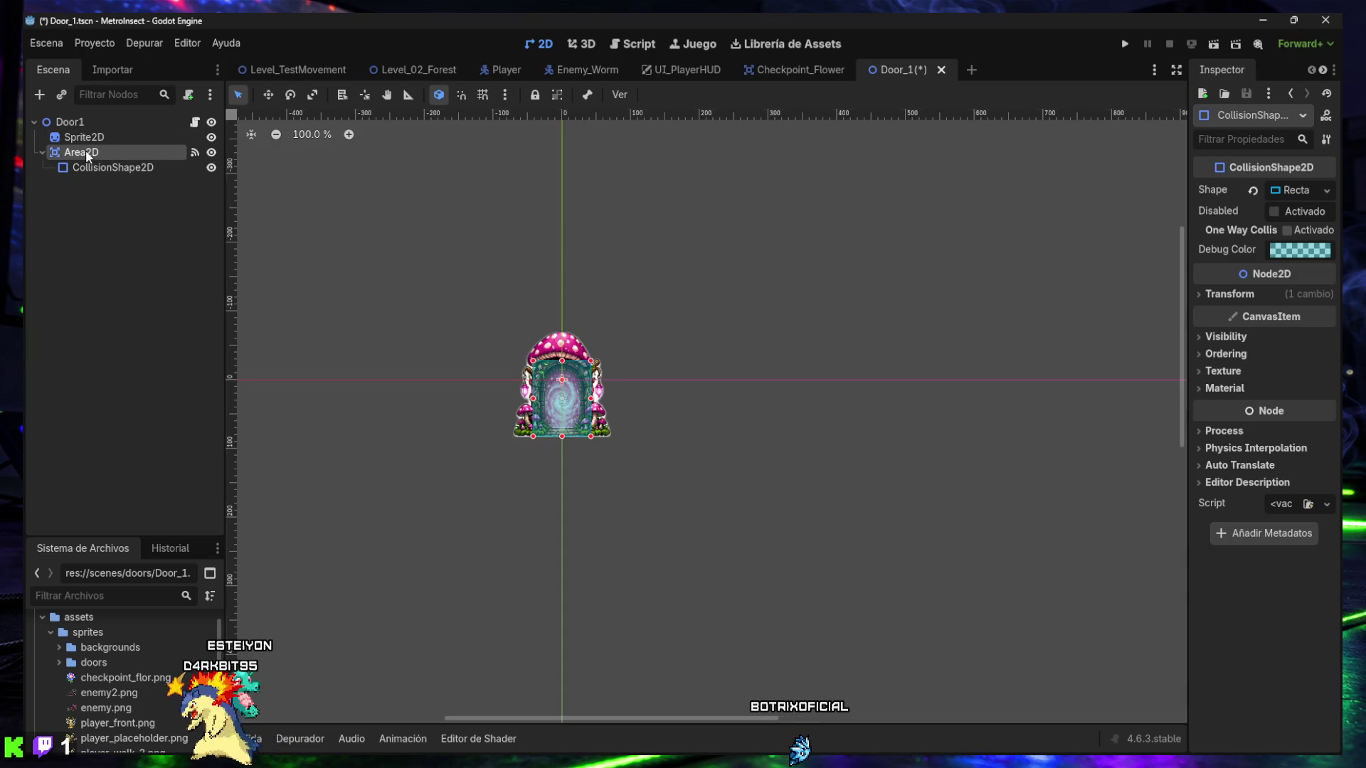
- Widen the right dock, show Area2D's signals, and start connecting body_exited
mouse_move(1188, 93)
left_mouse_down()
mouse_move(1110, 93)
mouse_move(1128, 93)
left_mouse_up()
left_click(1205, 69)
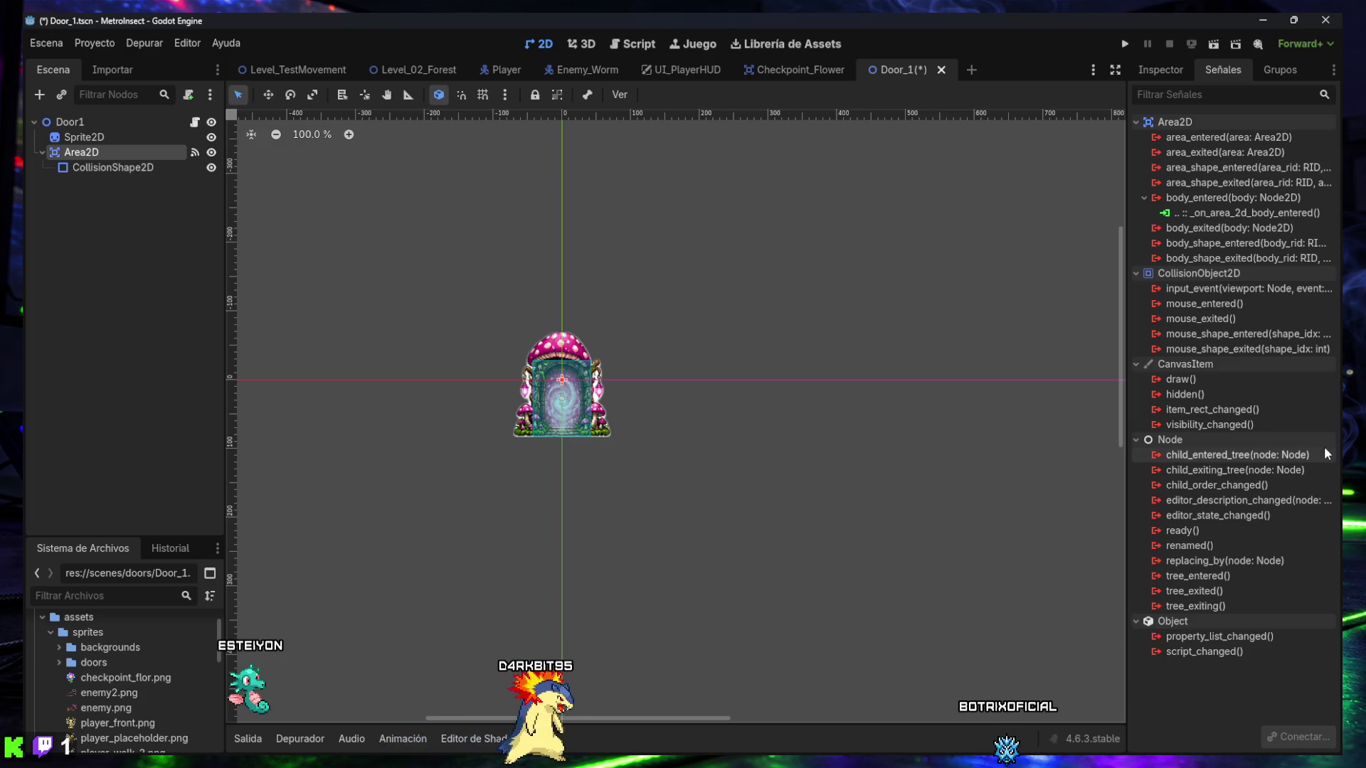
mouse_move(1324, 446)
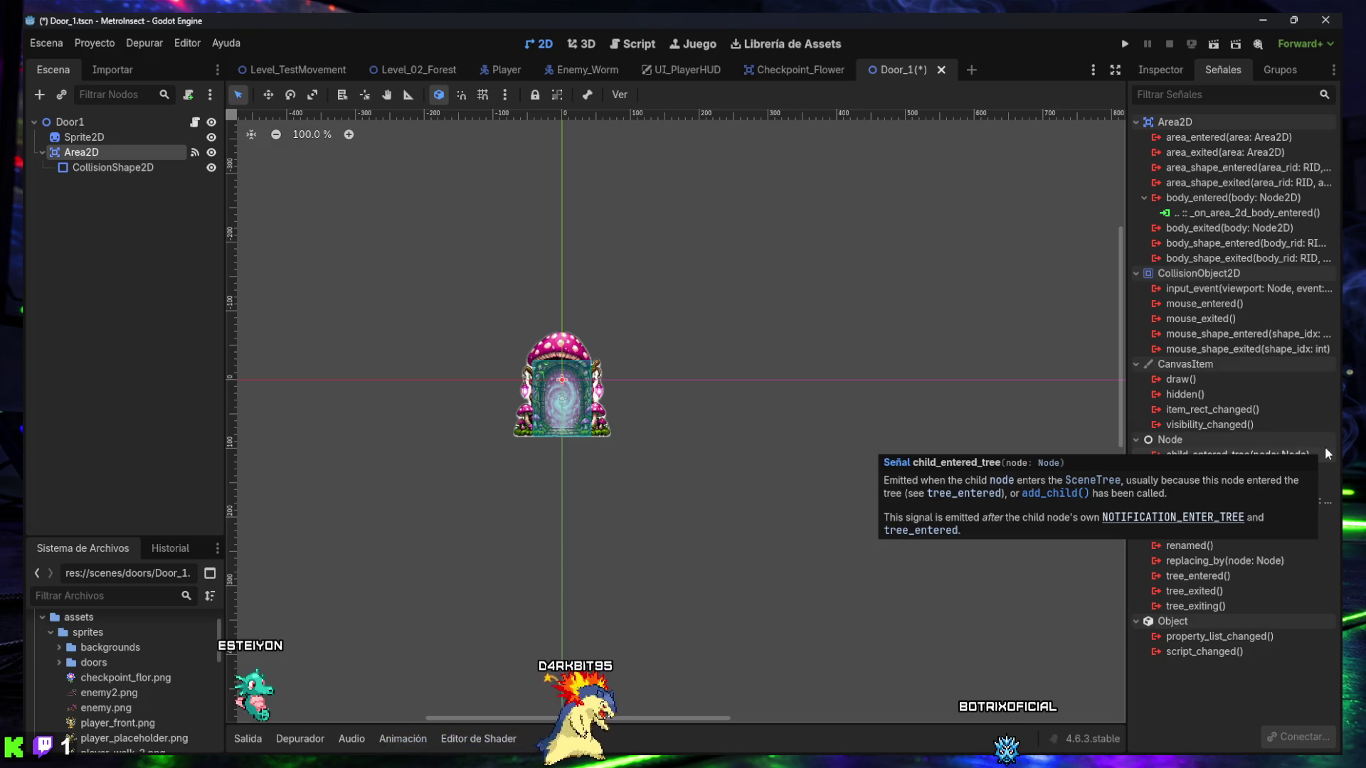
left_click(1200, 230)
left_click(1298, 737)
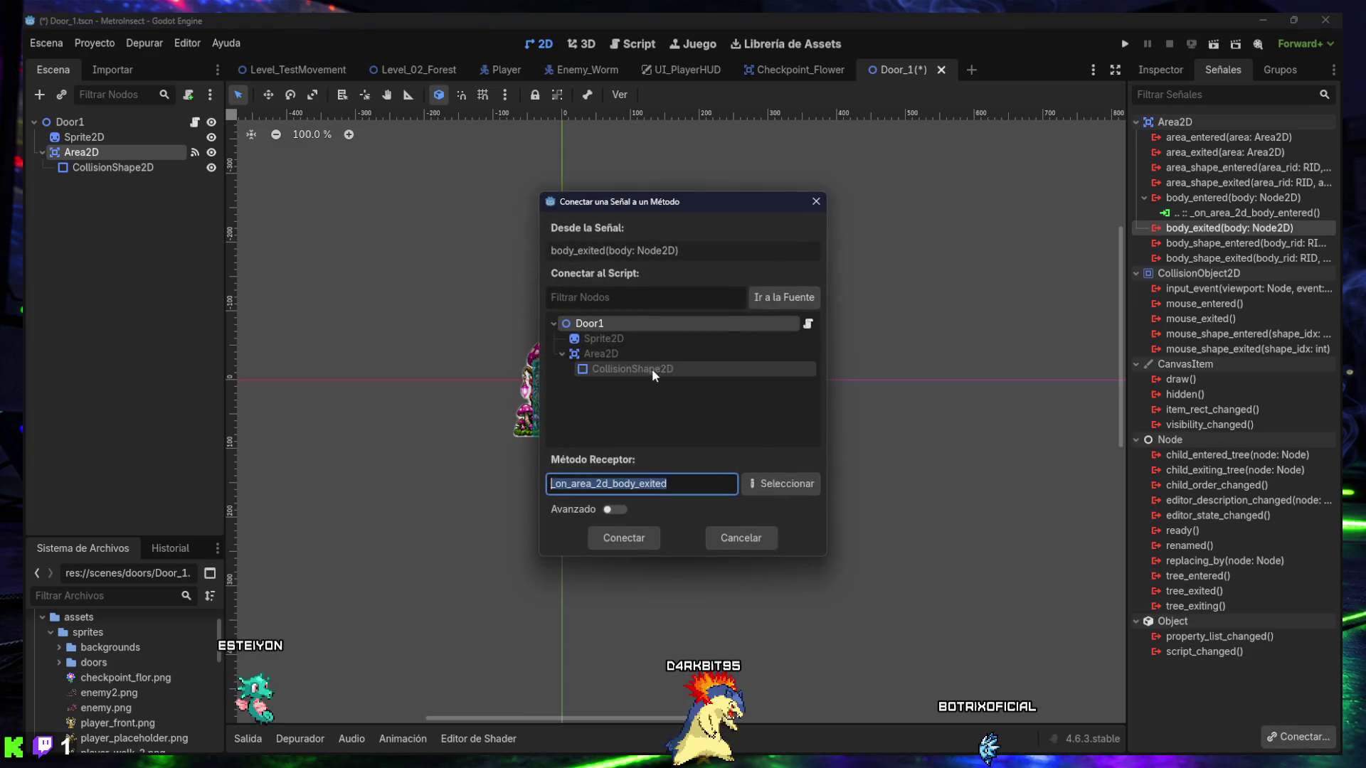
- Connect body_exited, then replace door_1.gd with the debug-print version and save it
left_click(627, 540)
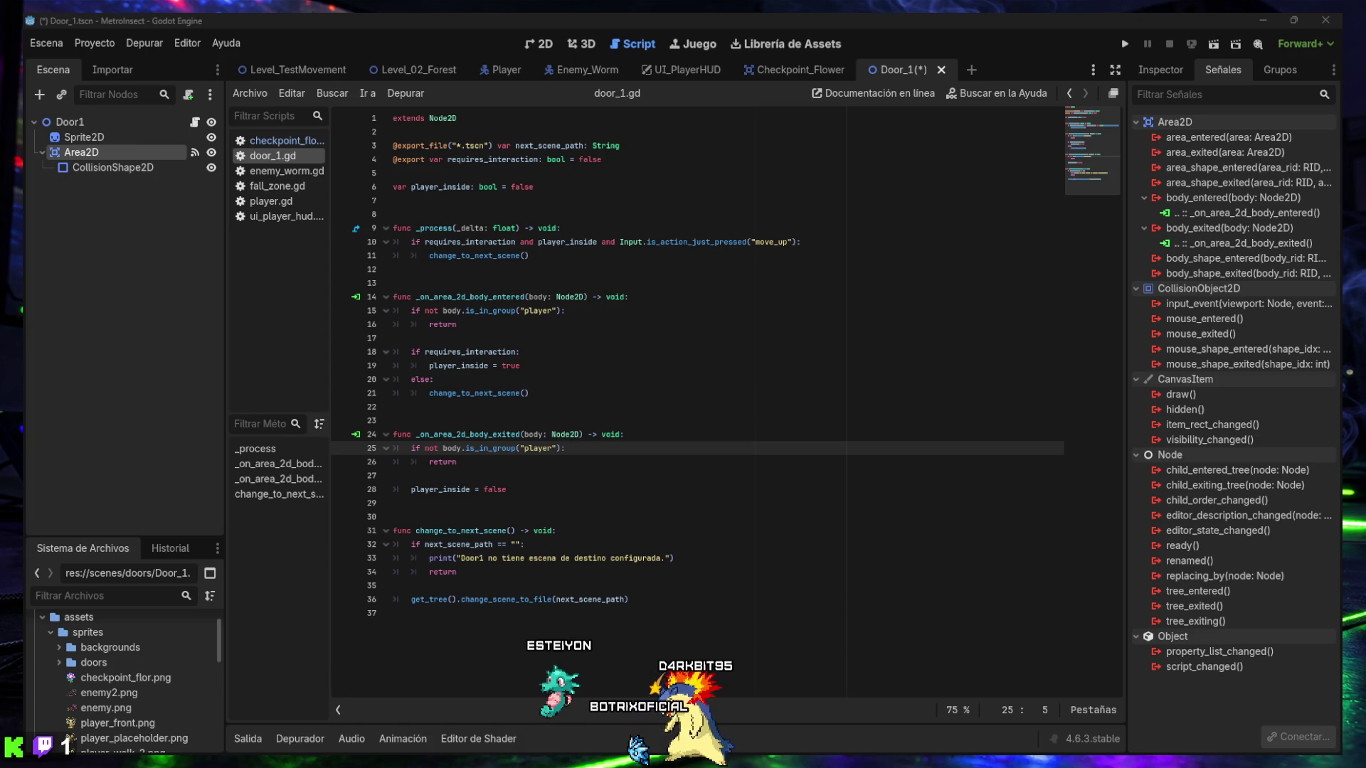
left_click(717, 685)
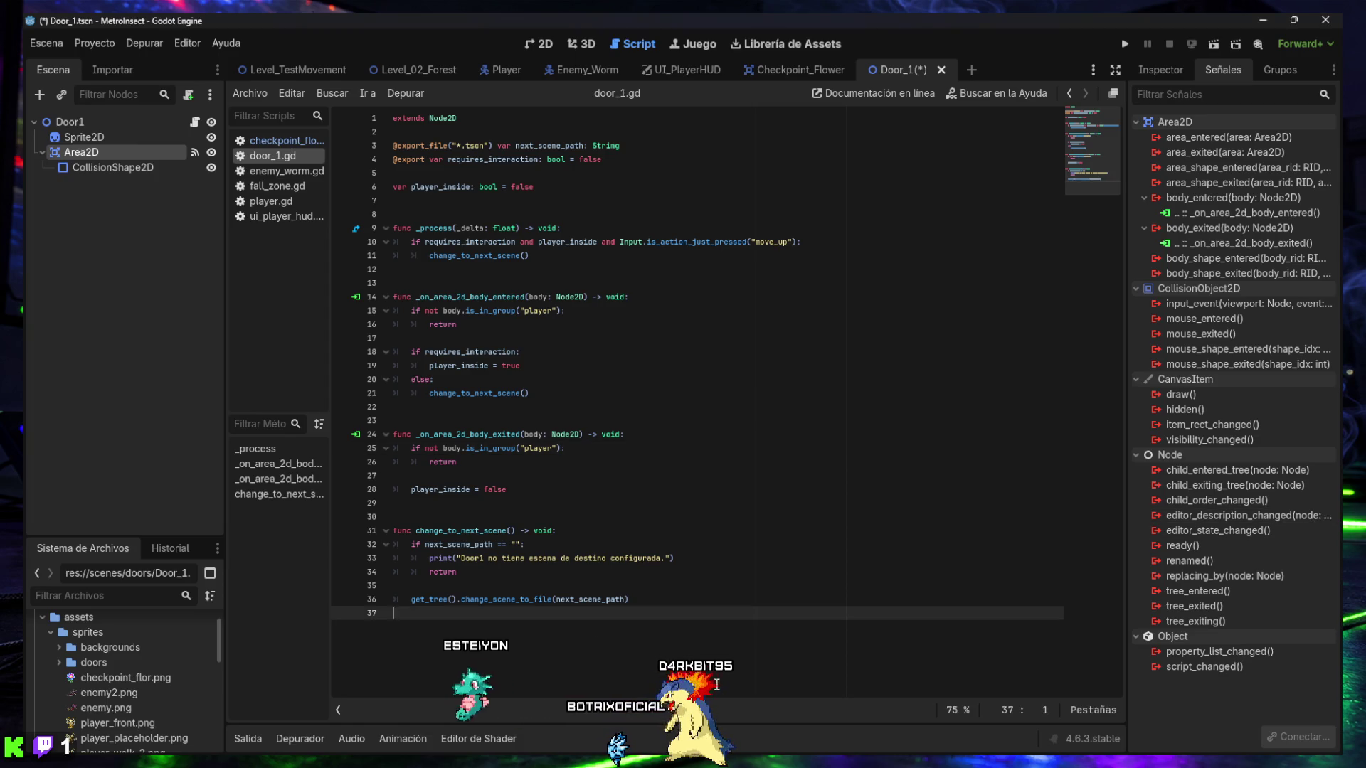
key("ctrl+a")
key("ctrl+v")
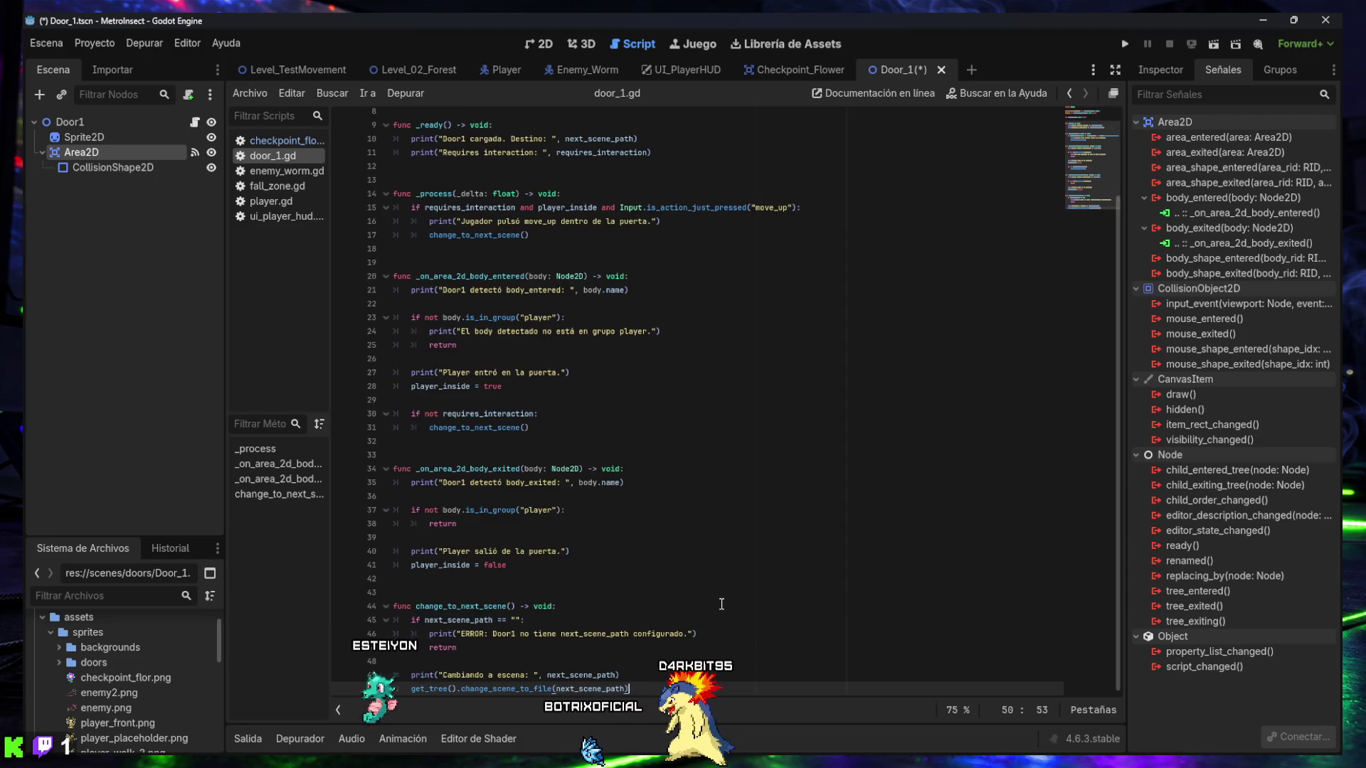
key("ctrl+s")
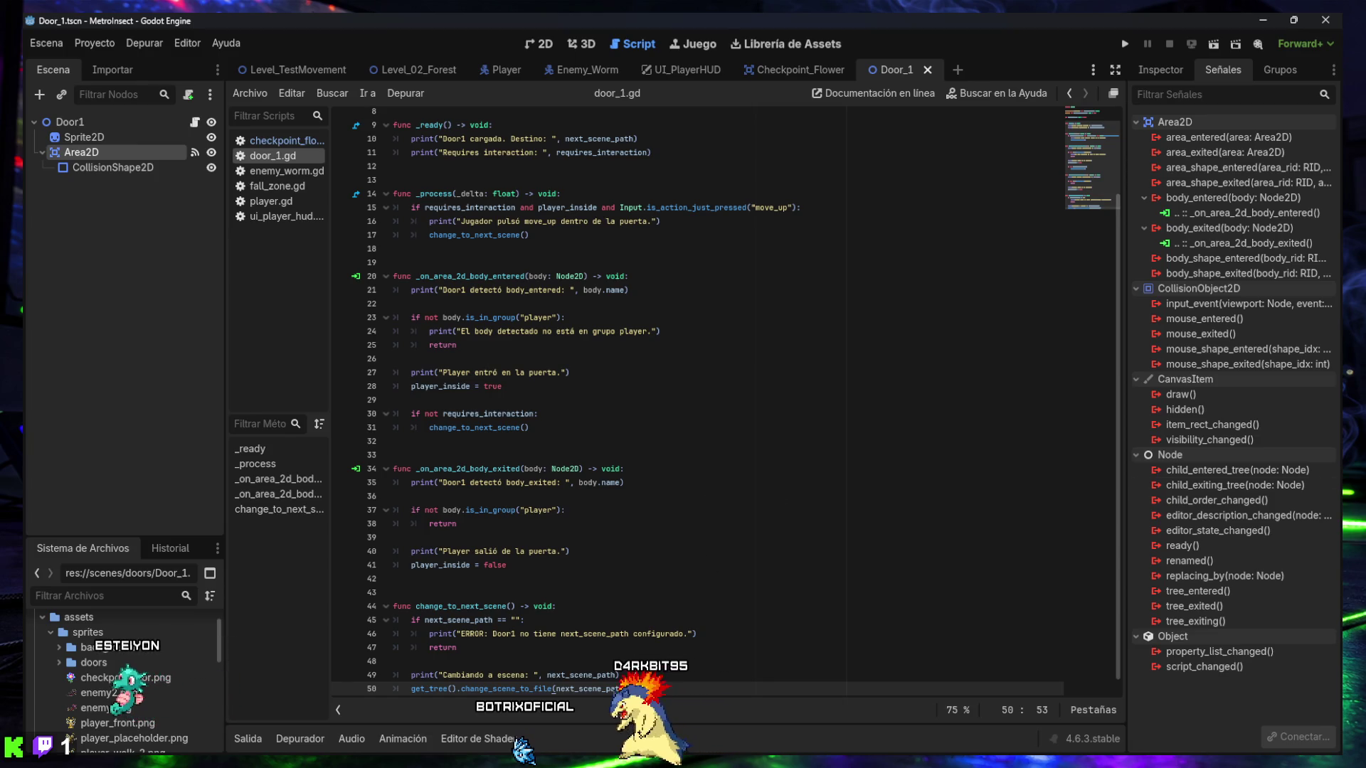
left_click(309, 66)
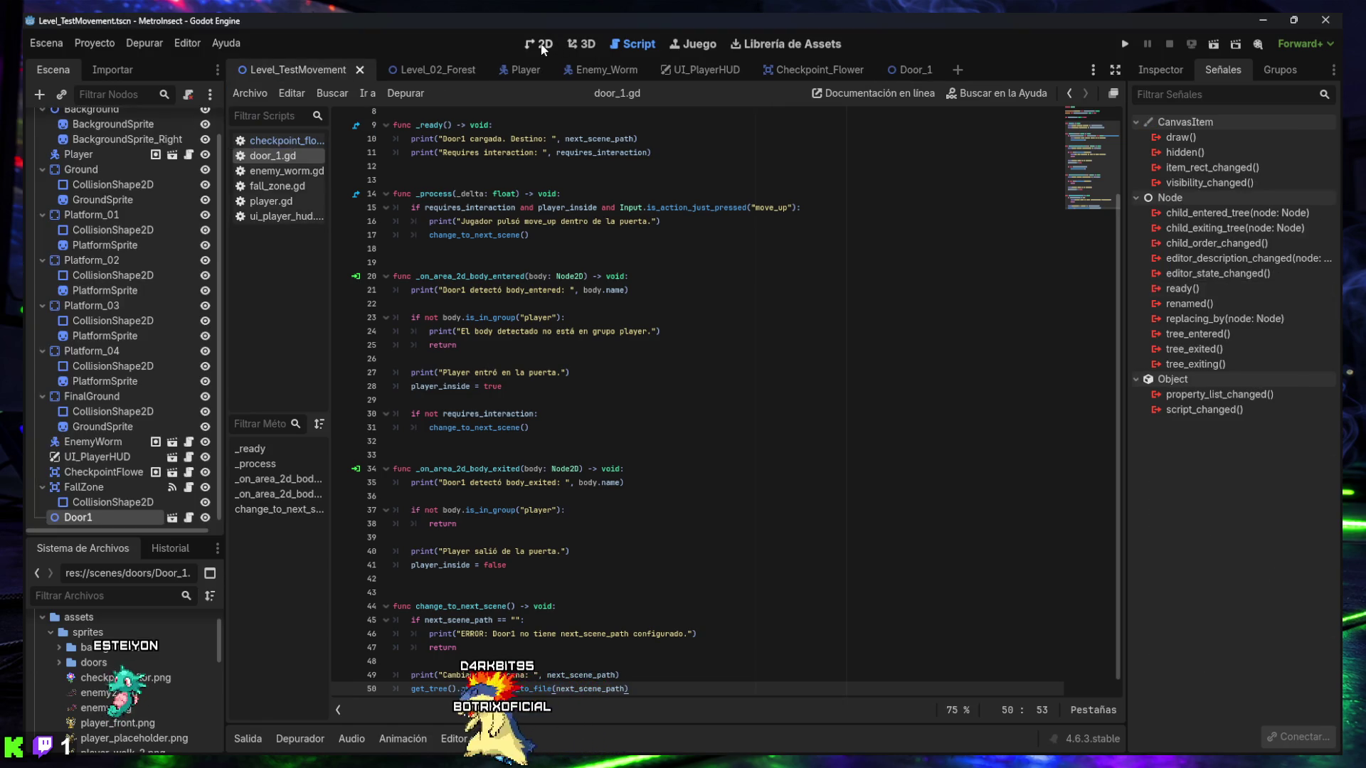
- Show the level in 2D, pan to Door1, and confirm its Next Scene Path is Level_02_Forest.tscn
left_click(541, 44)
left_click_drag(577, 366, 791, 381)
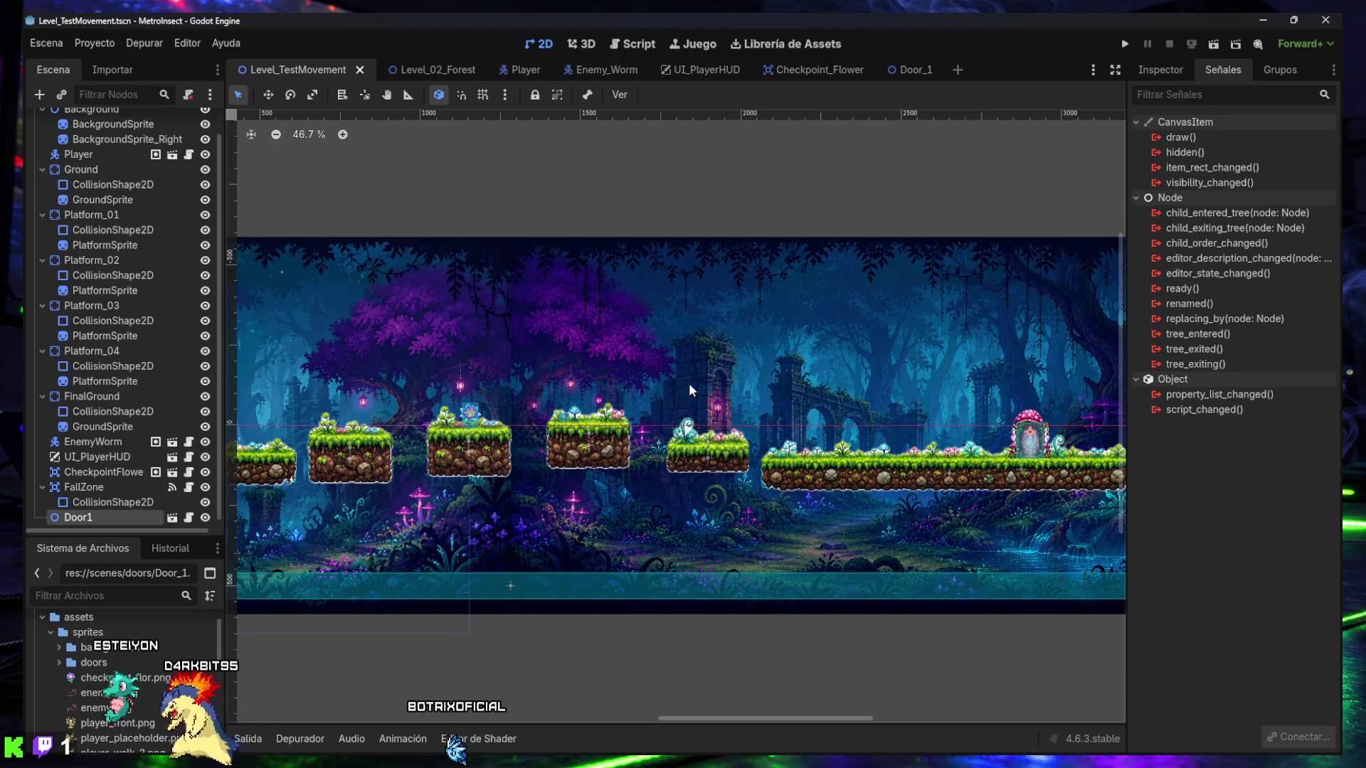
mouse_move(617, 369)
left_mouse_down()
mouse_move(785, 378)
mouse_move(989, 361)
mouse_move(510, 395)
mouse_move(436, 377)
left_mouse_up()
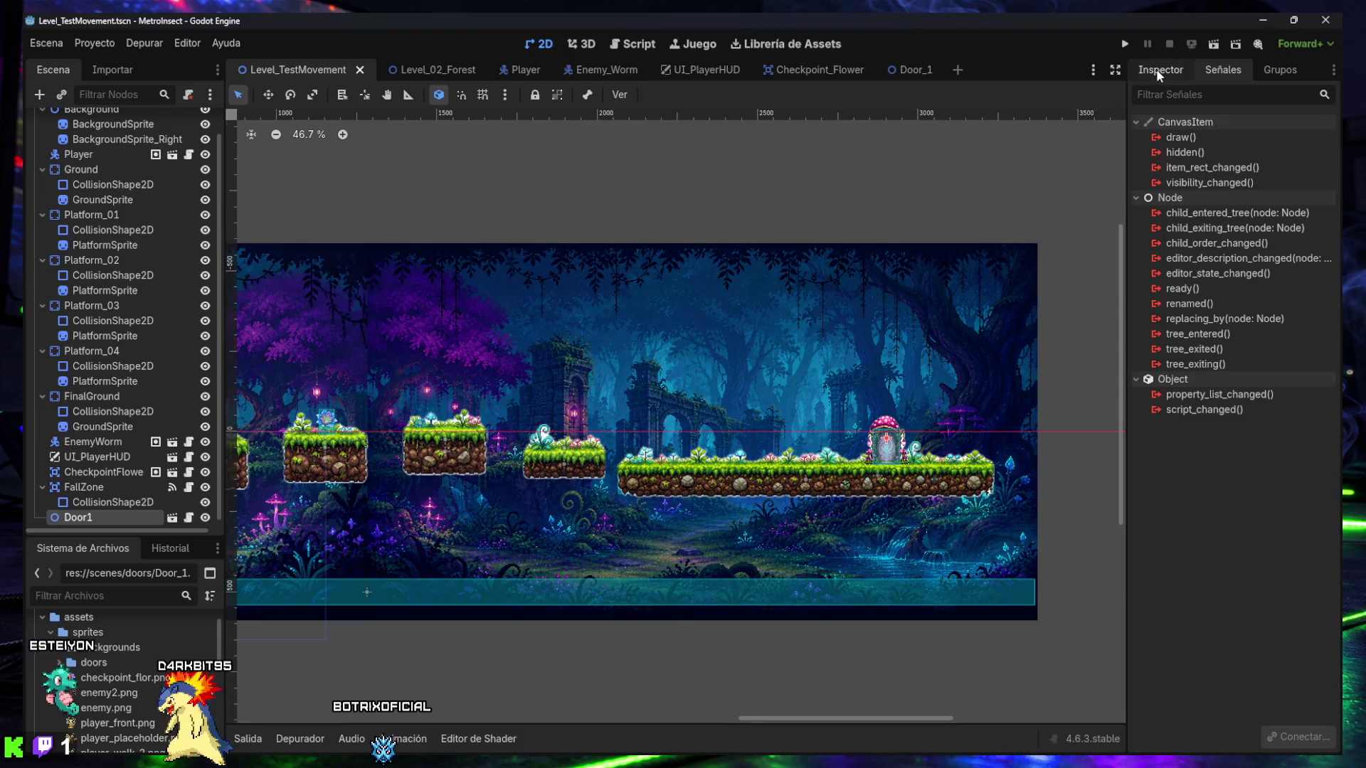
left_click(1155, 69)
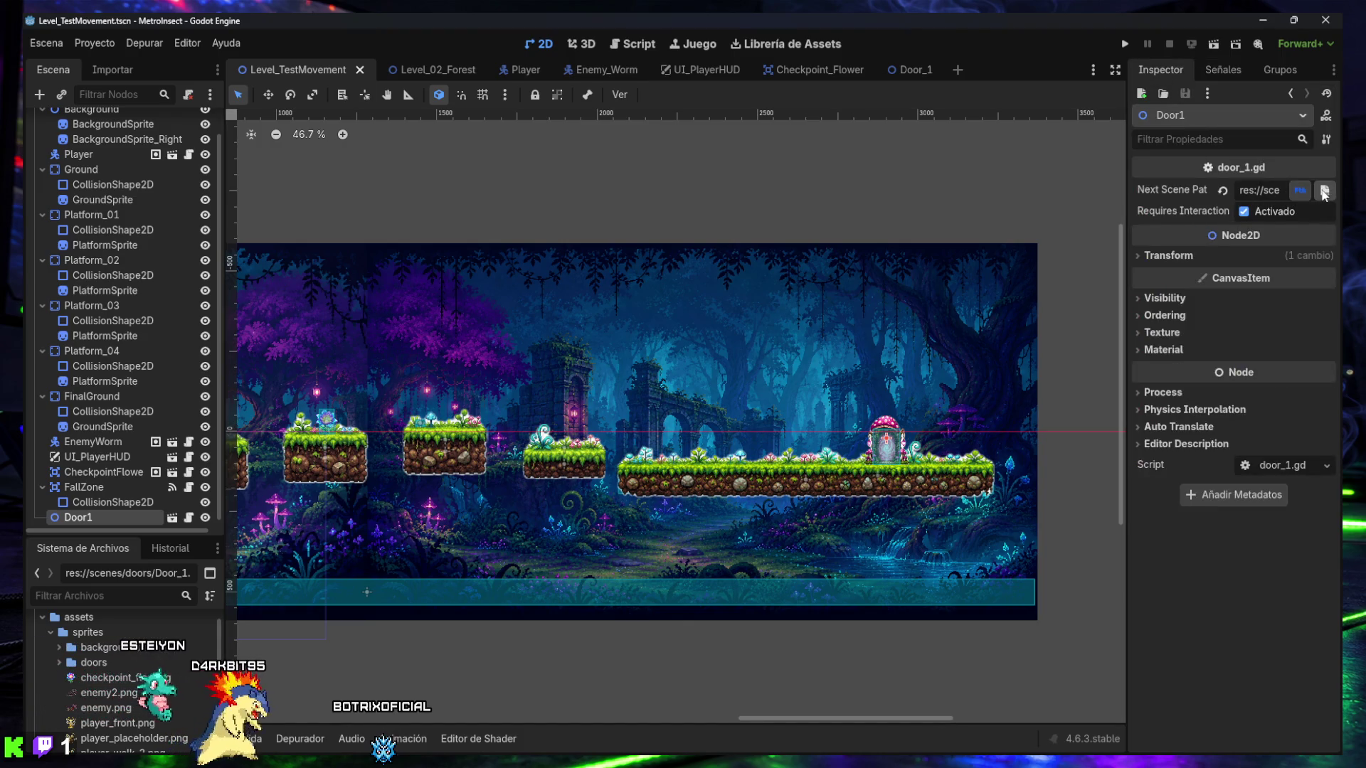
left_click_drag(1128, 281, 810, 281)
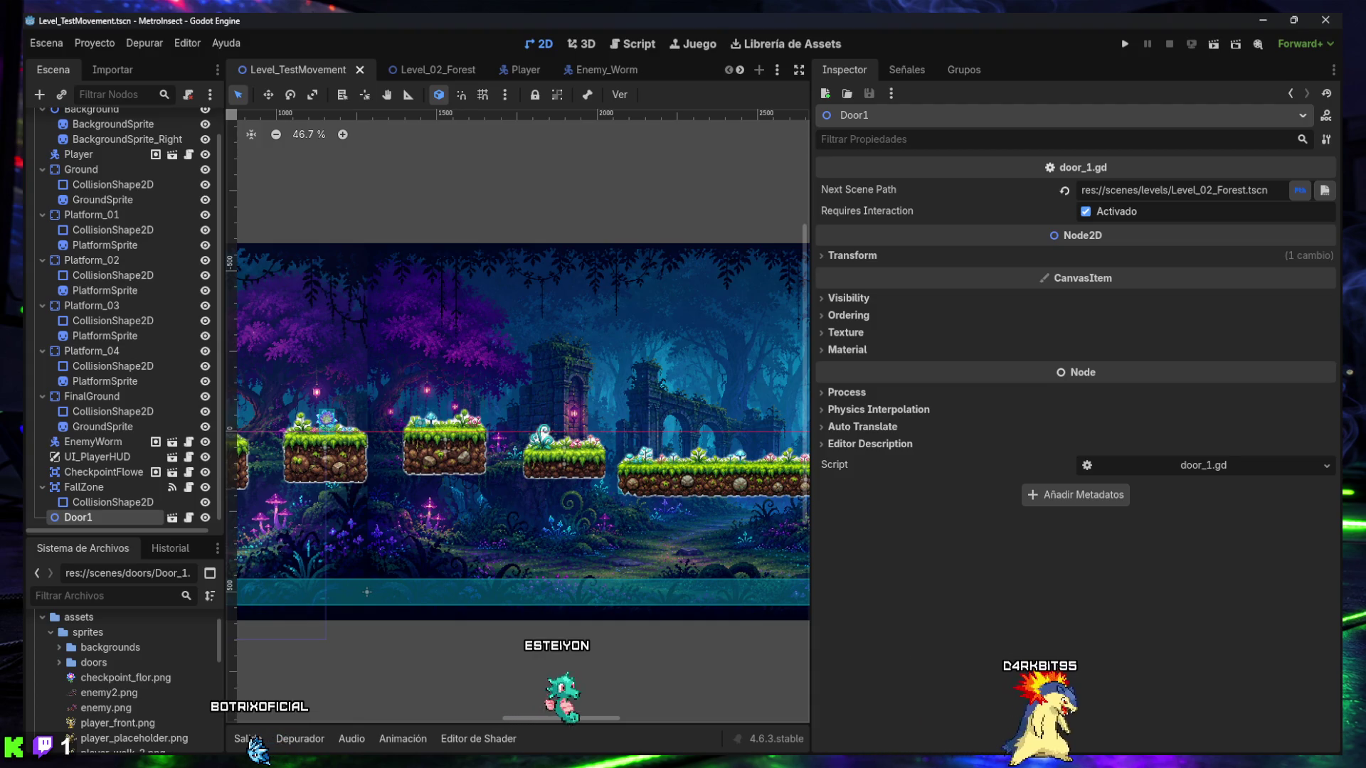
mouse_move(810, 313)
left_mouse_down()
mouse_move(1110, 315)
mouse_move(1067, 315)
left_mouse_up()
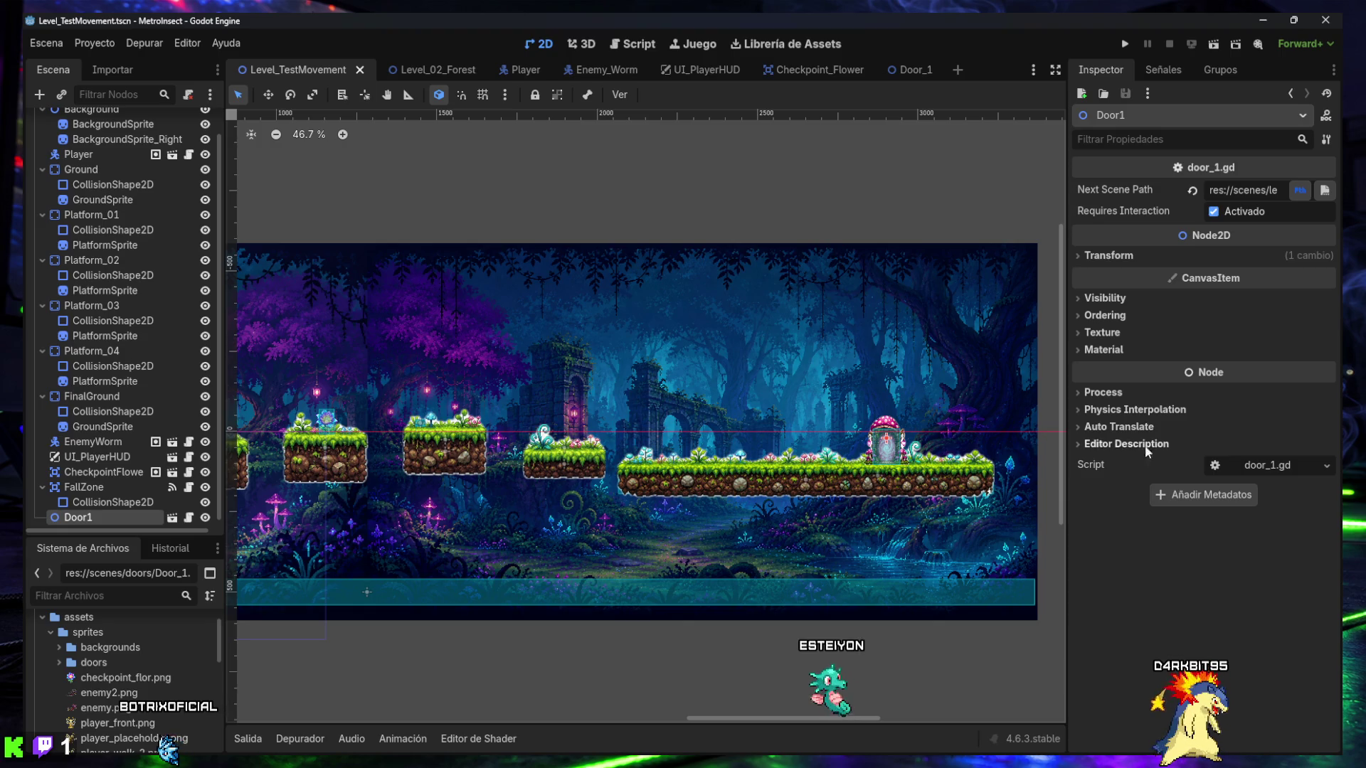
left_click(93, 44)
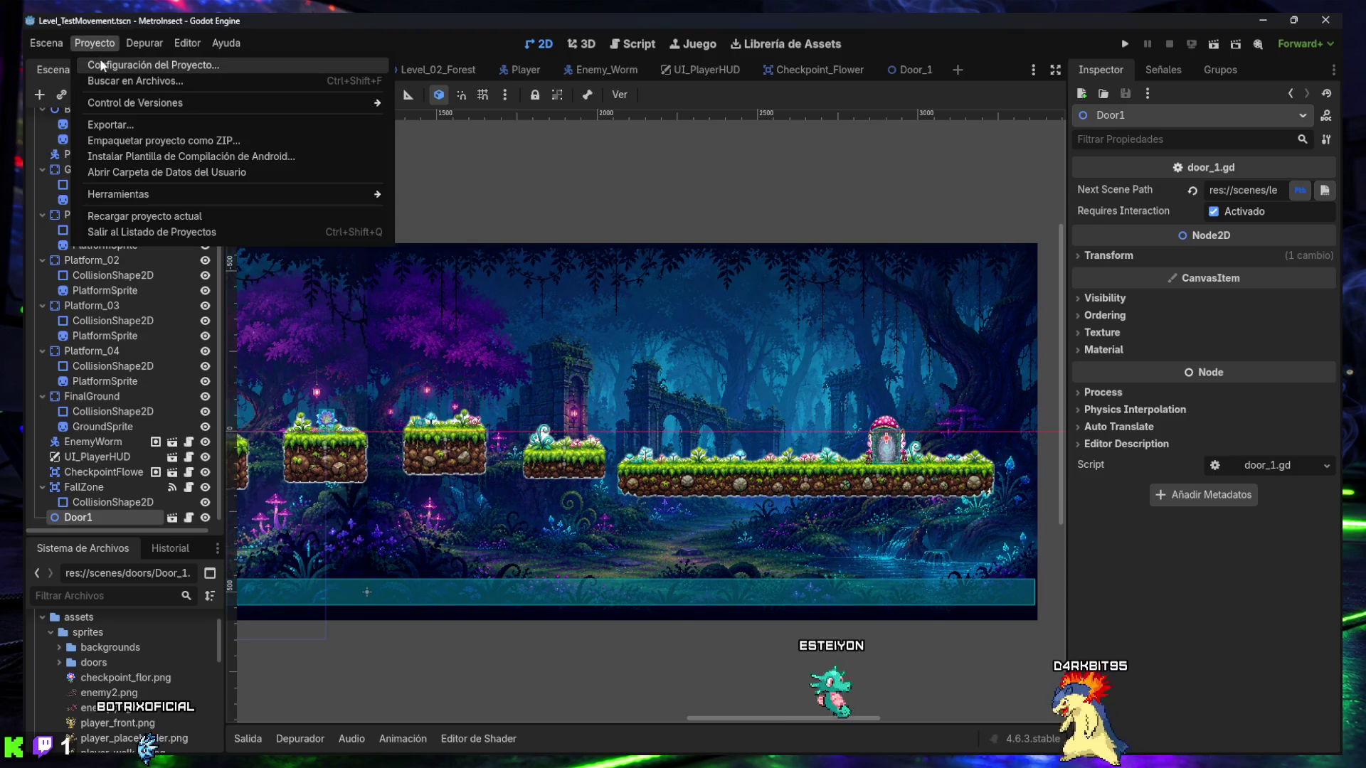
- Check that the move_up action exists in the project's Input Map
left_click(101, 66)
left_click(135, 46)
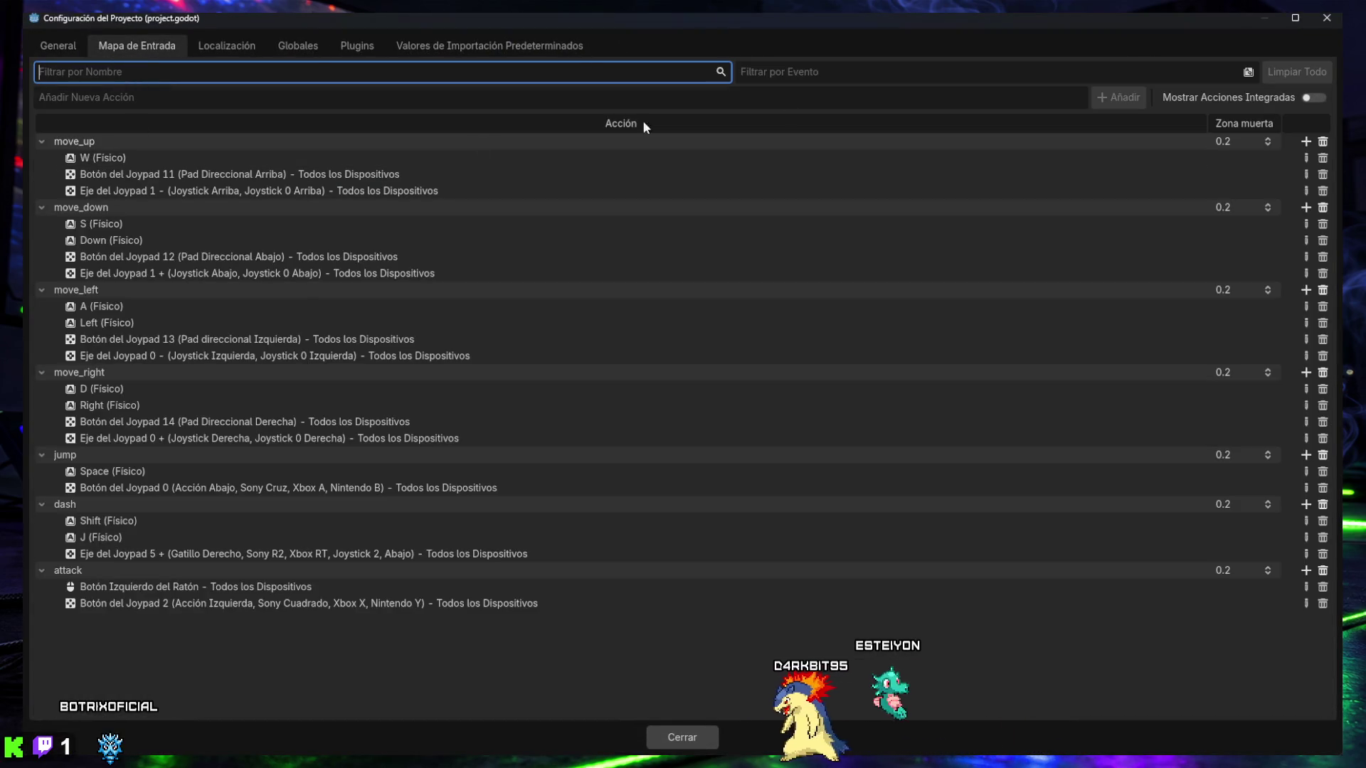
left_click(1336, 23)
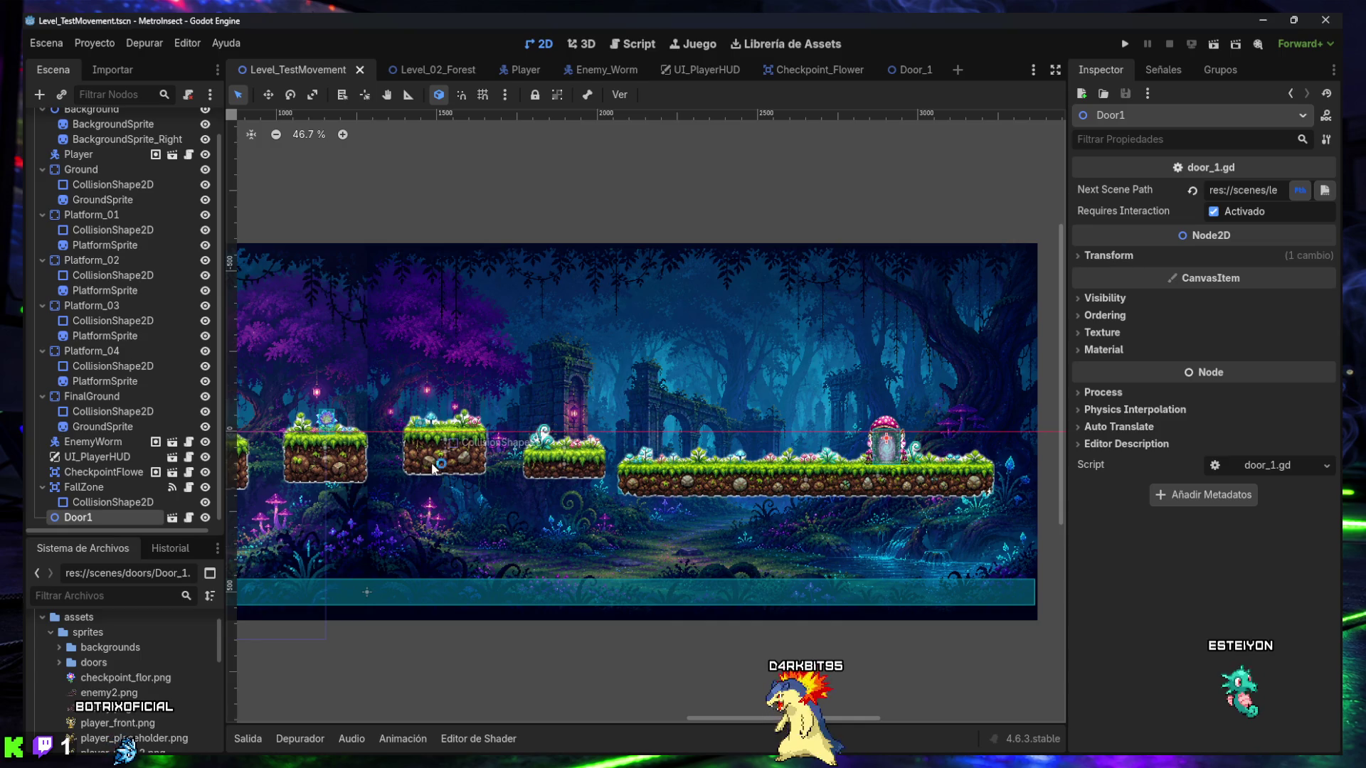
- Confirm the Player belongs to the player group, then return to Level_TestMovement
left_click(525, 74)
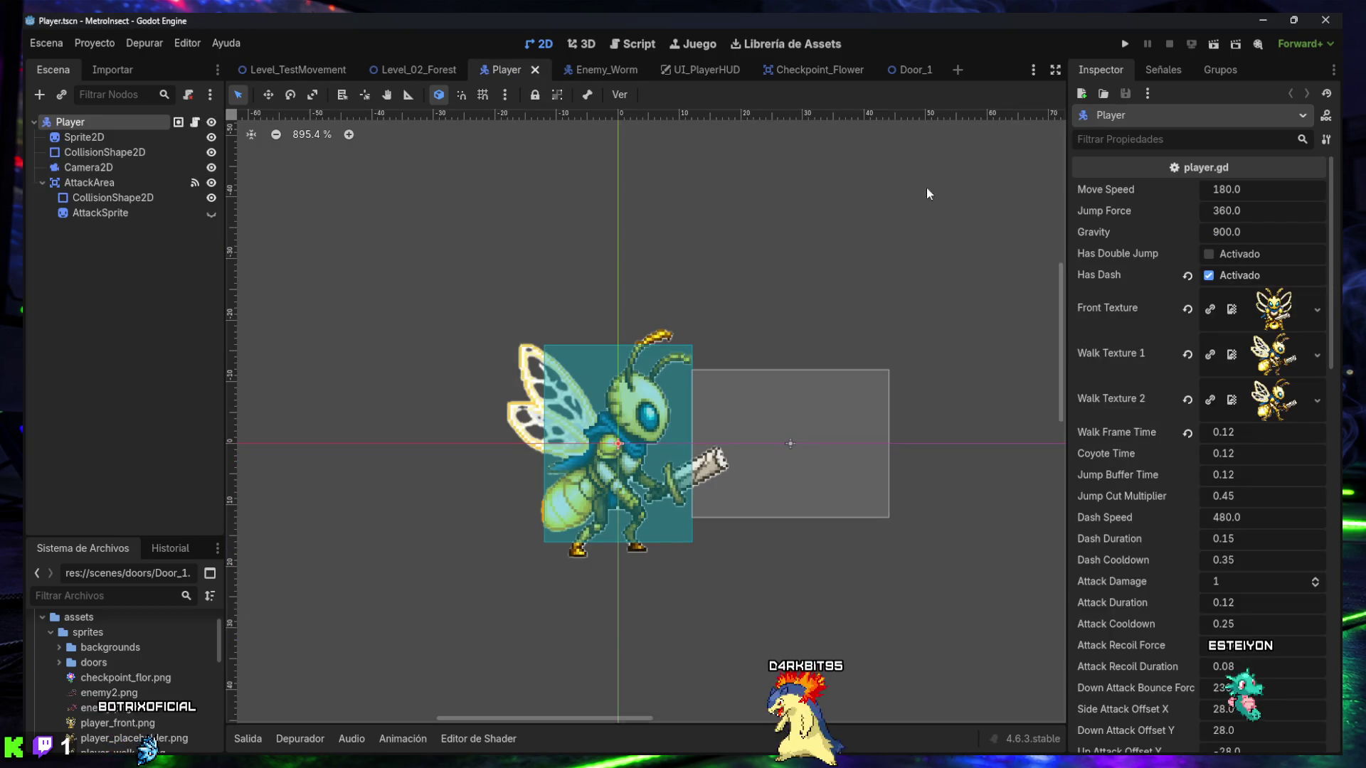
left_click(1206, 70)
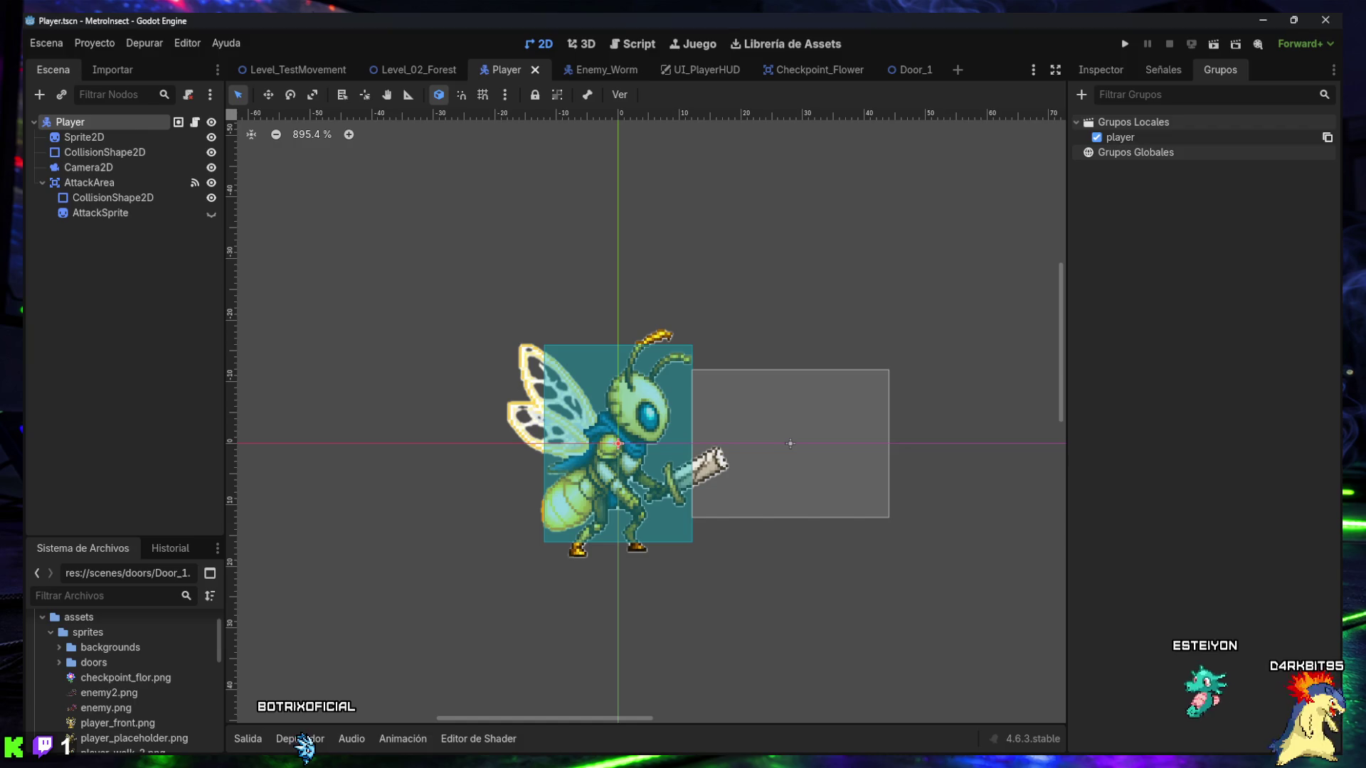
left_click(316, 70)
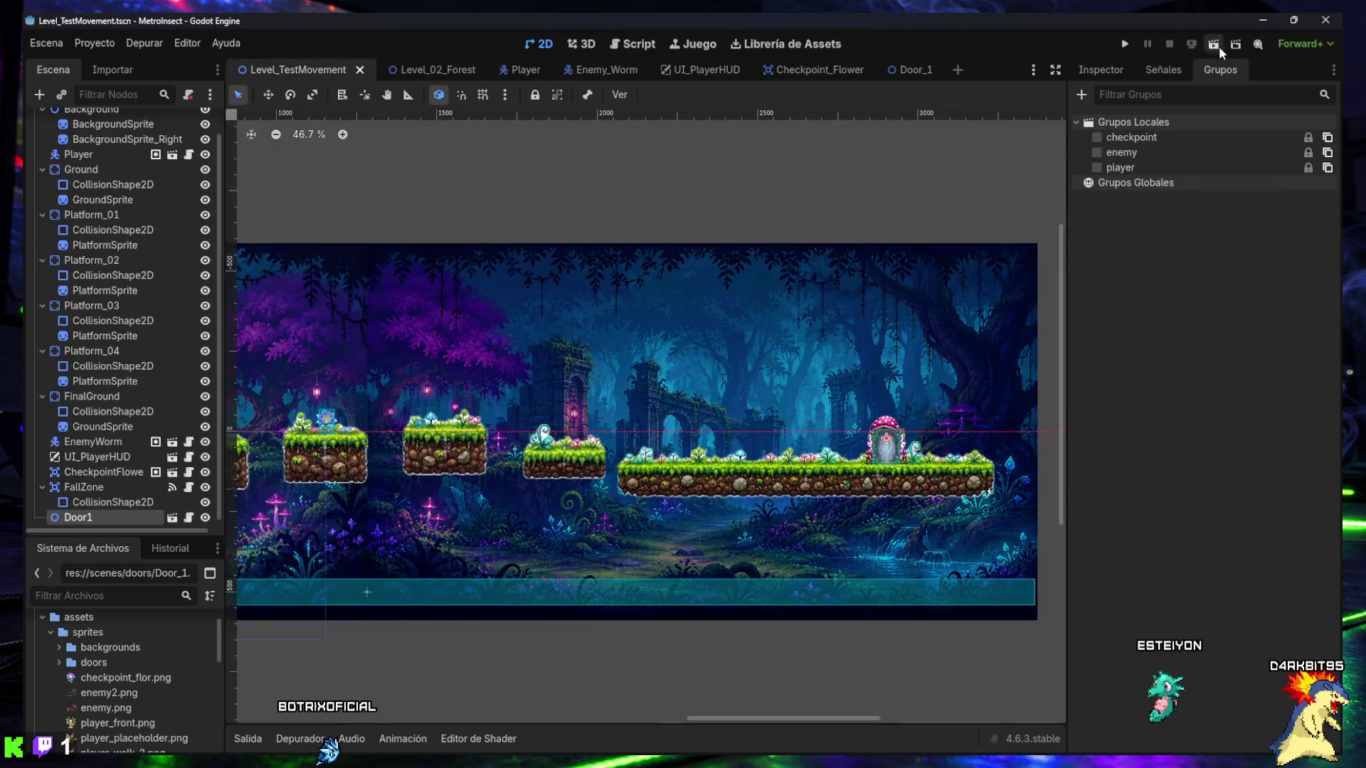
- Run Level_TestMovement and walk the bee past the checkpoint flower into the mushroom portal
left_click(1213, 45)
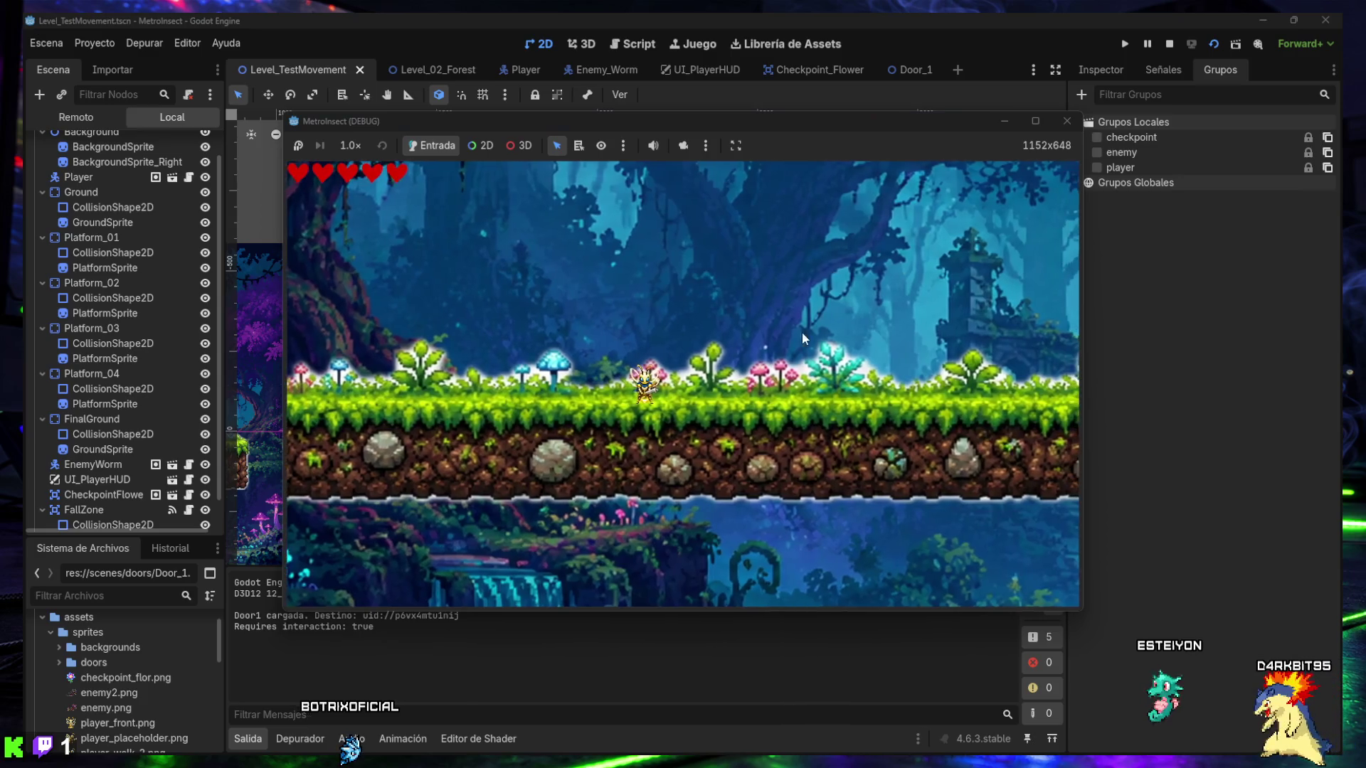
mouse_move(717, 122)
left_mouse_down()
mouse_move(694, 90)
mouse_move(651, 103)
left_mouse_up()
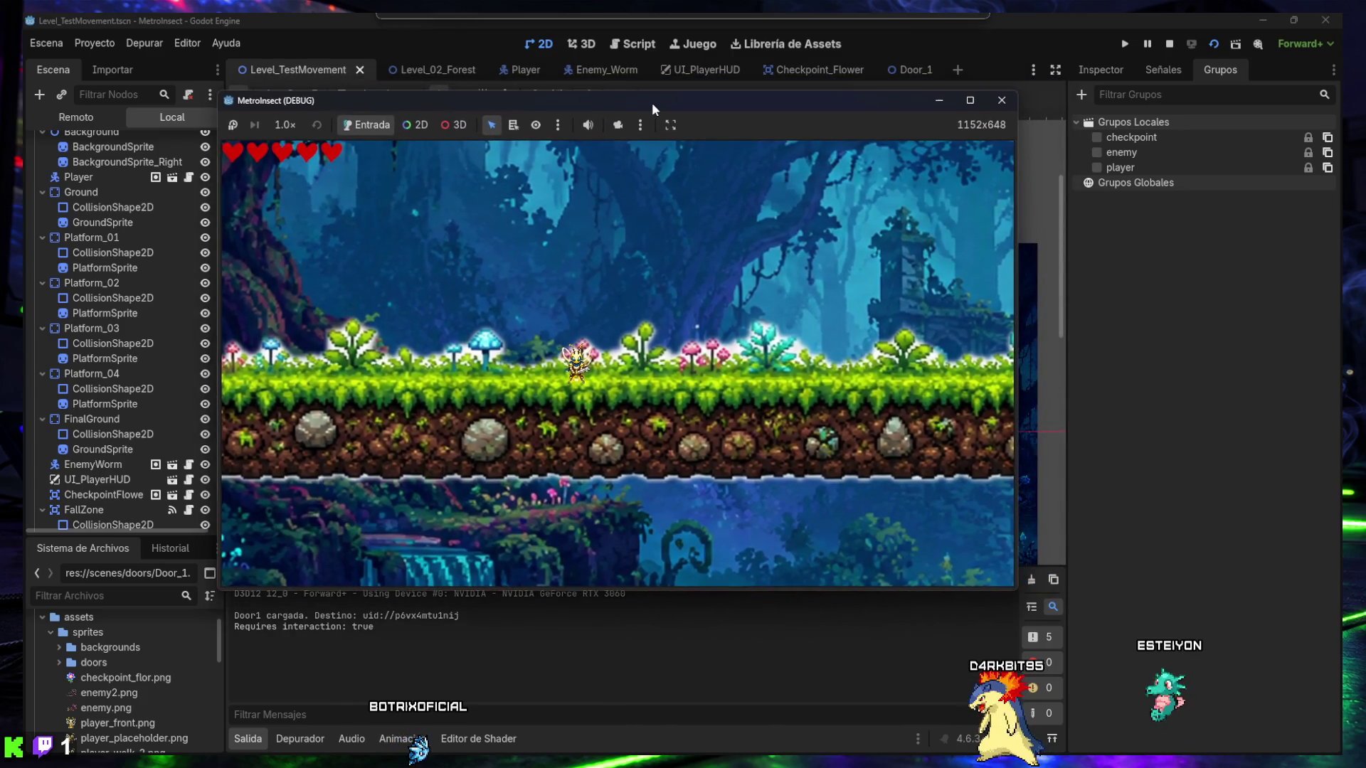
key("Right")
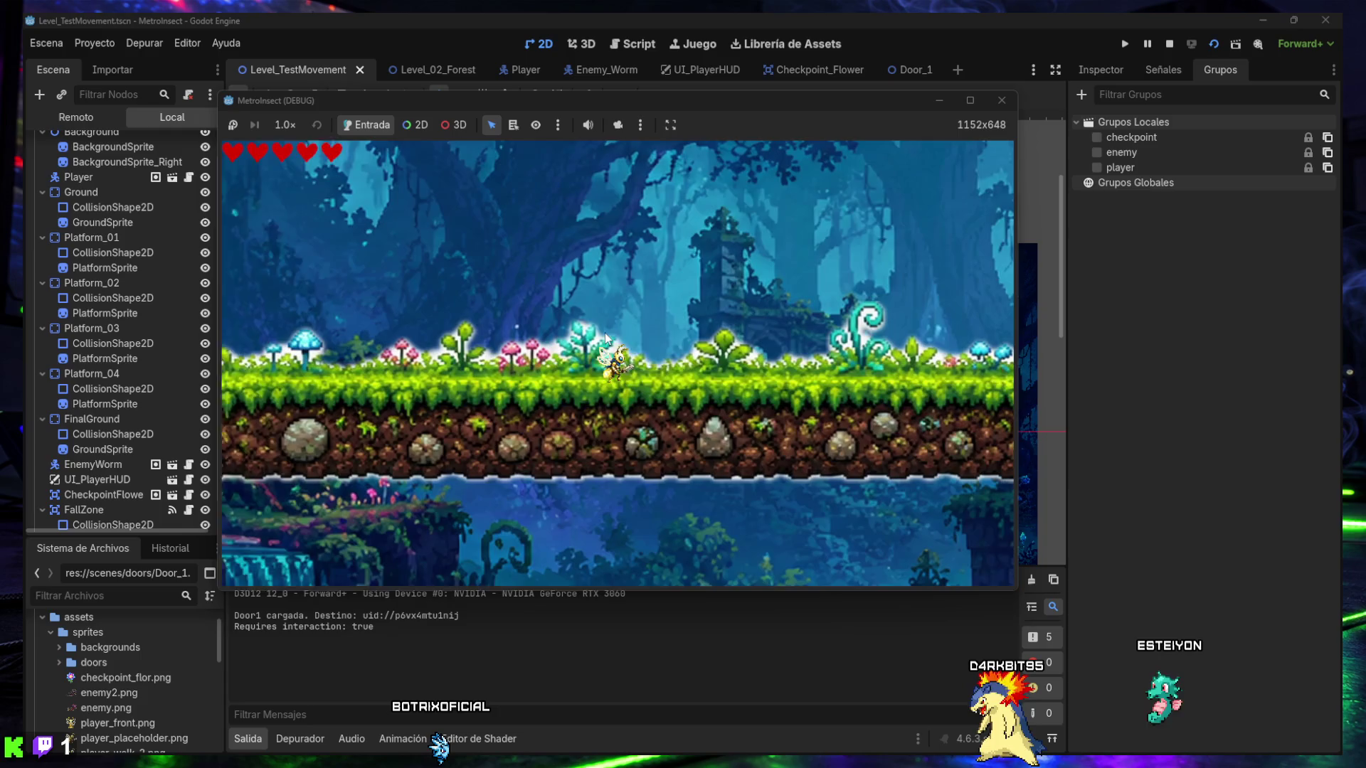
key("Right")
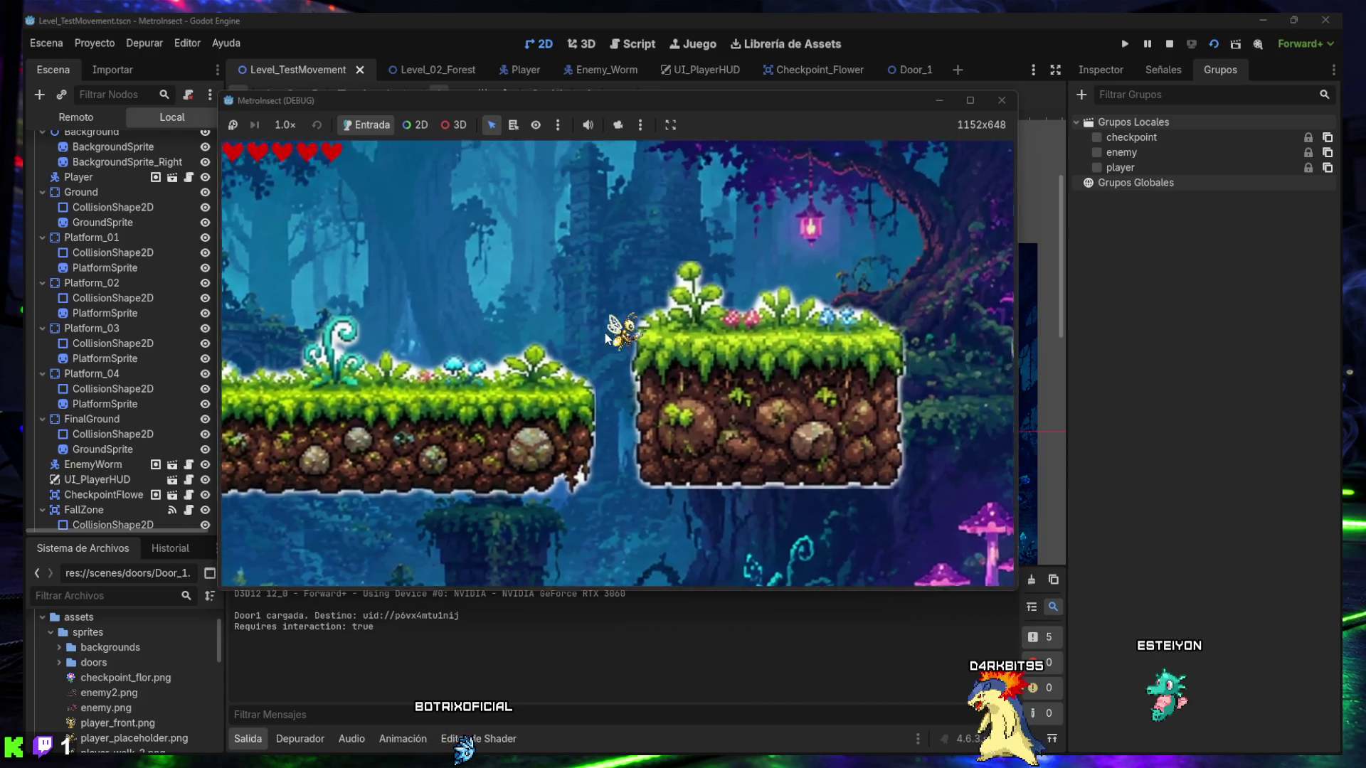
key("Right")
key("Right")
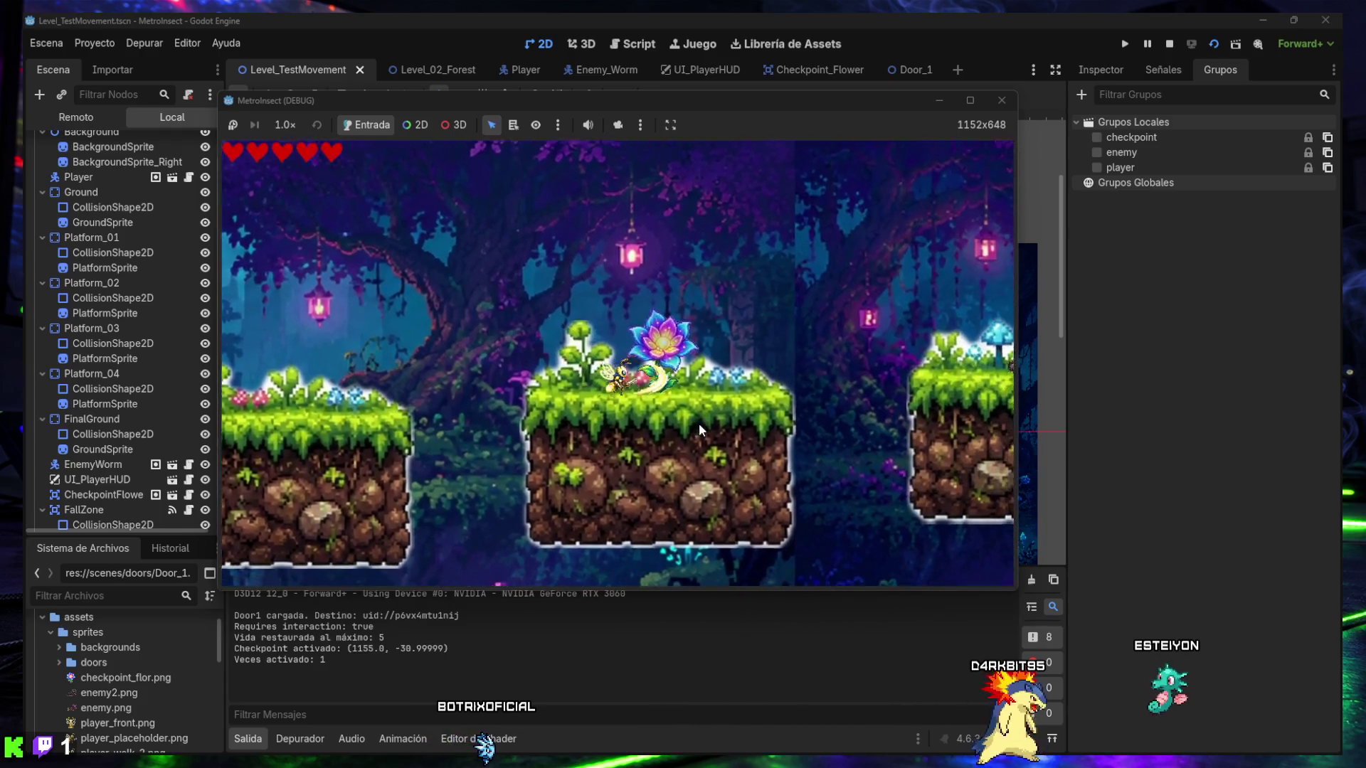
key("Right")
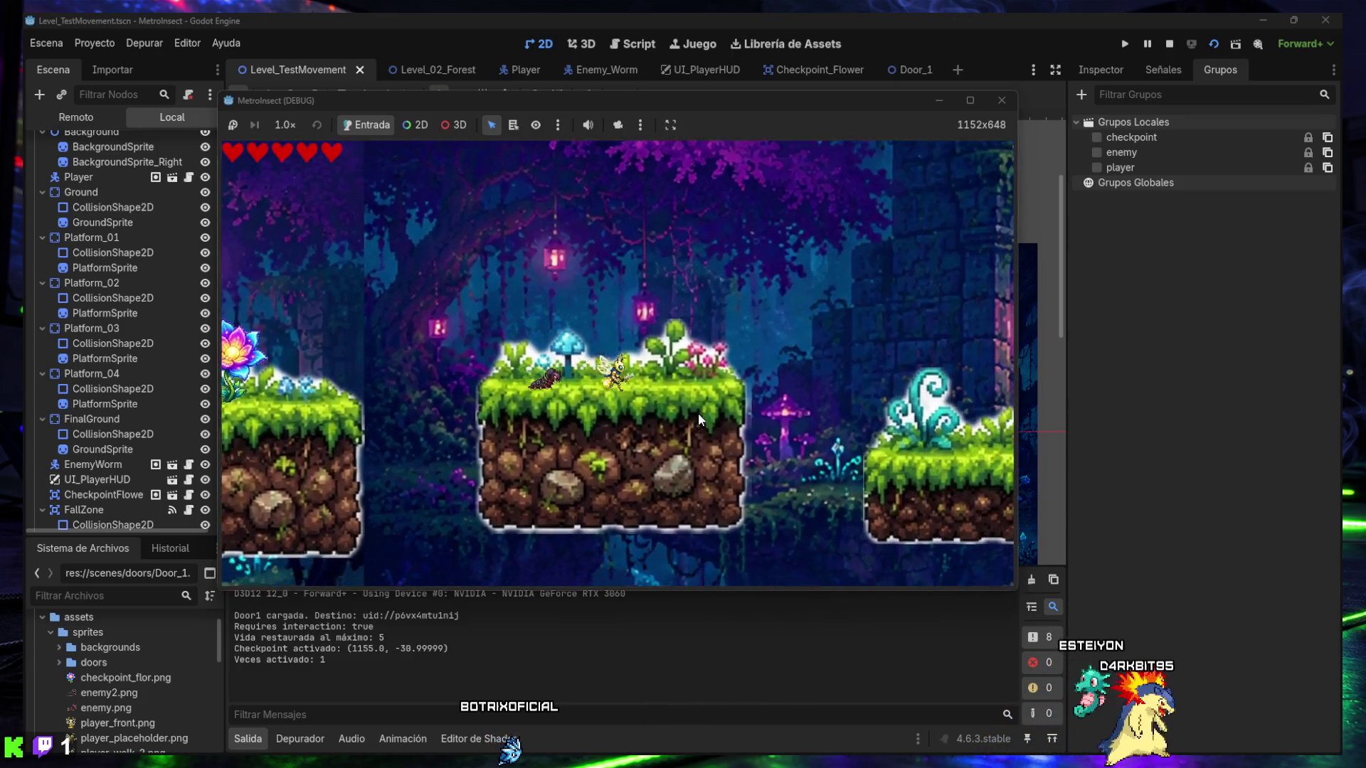
key("Right")
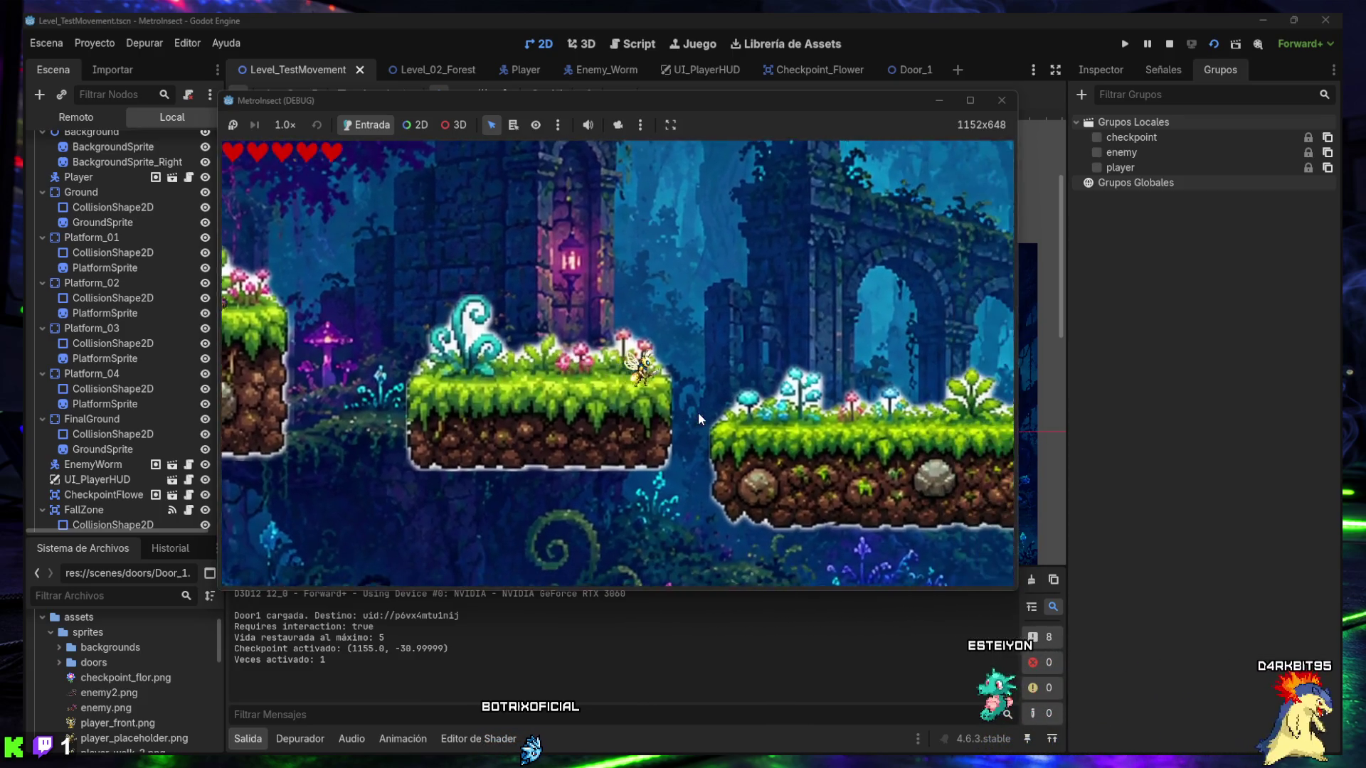
key("Right")
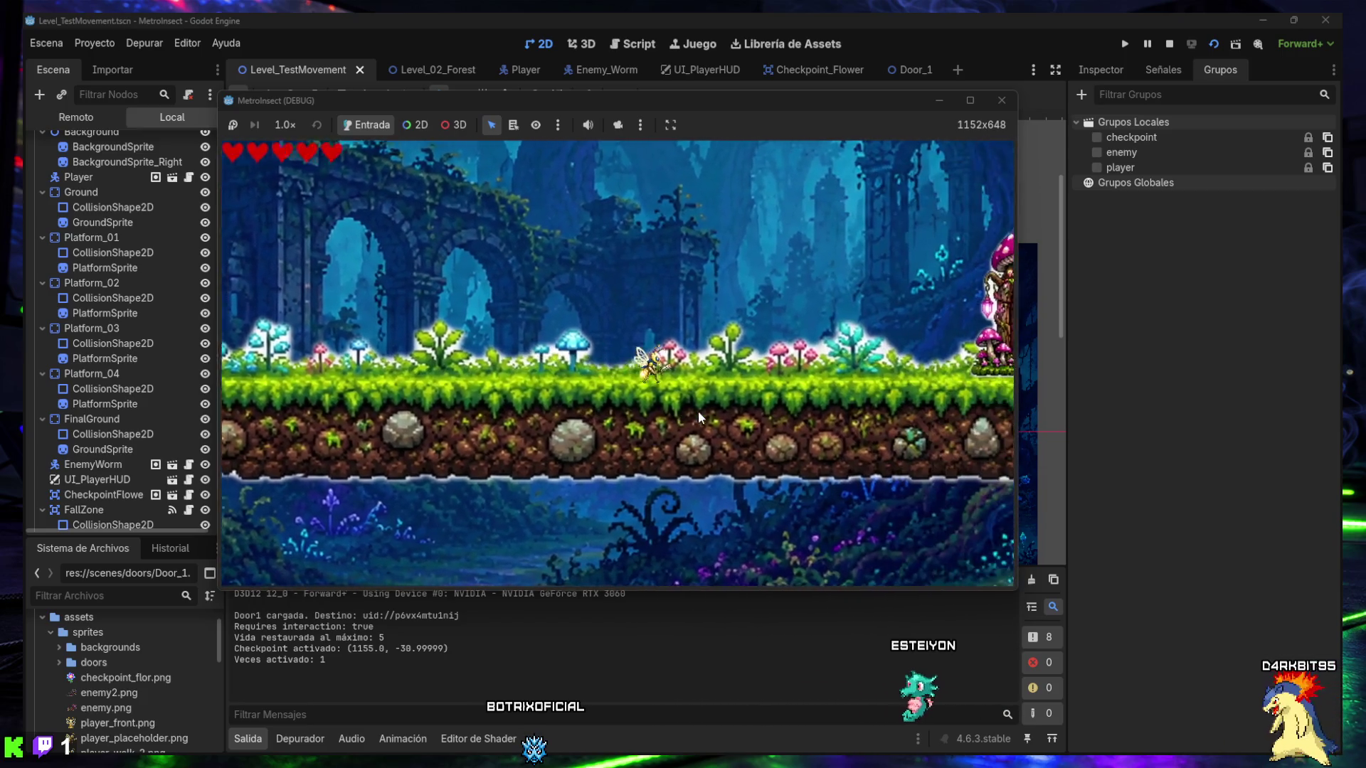
key("Up")
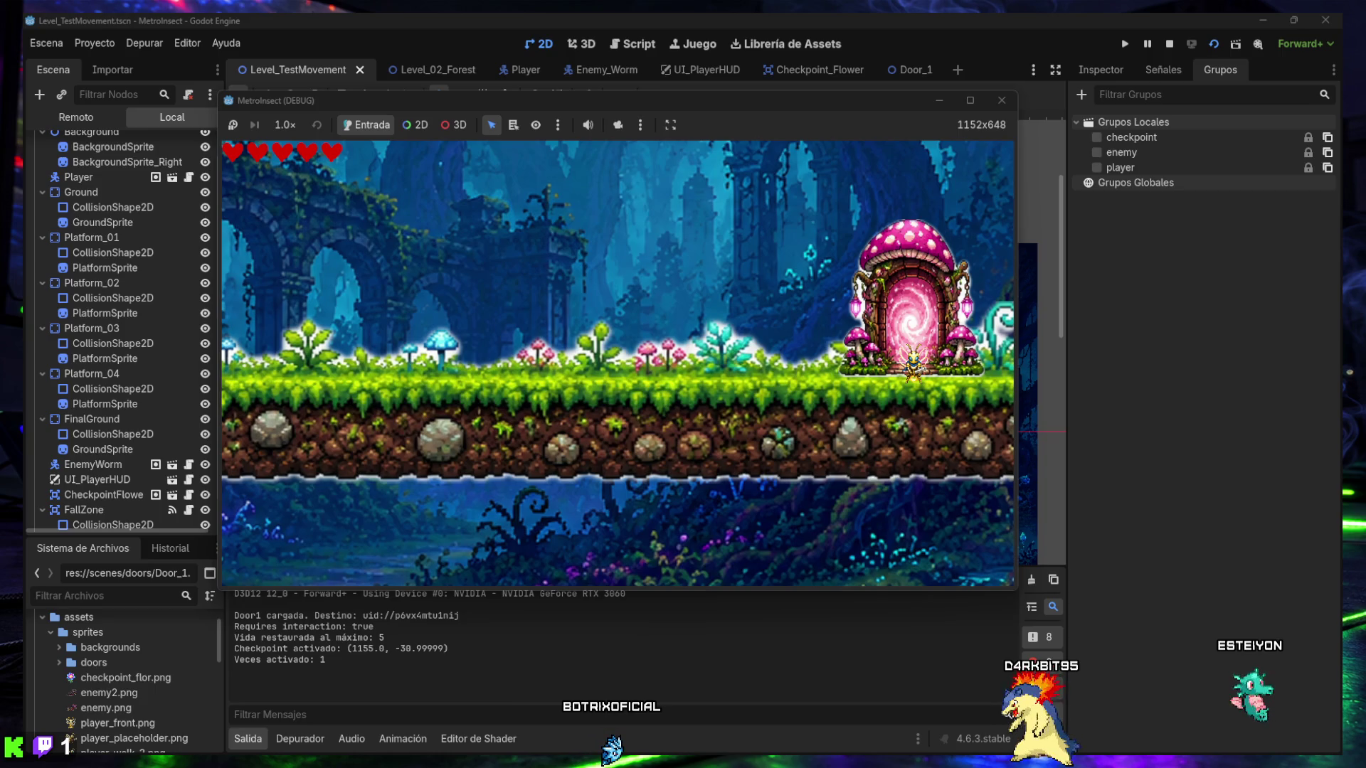
key("space")
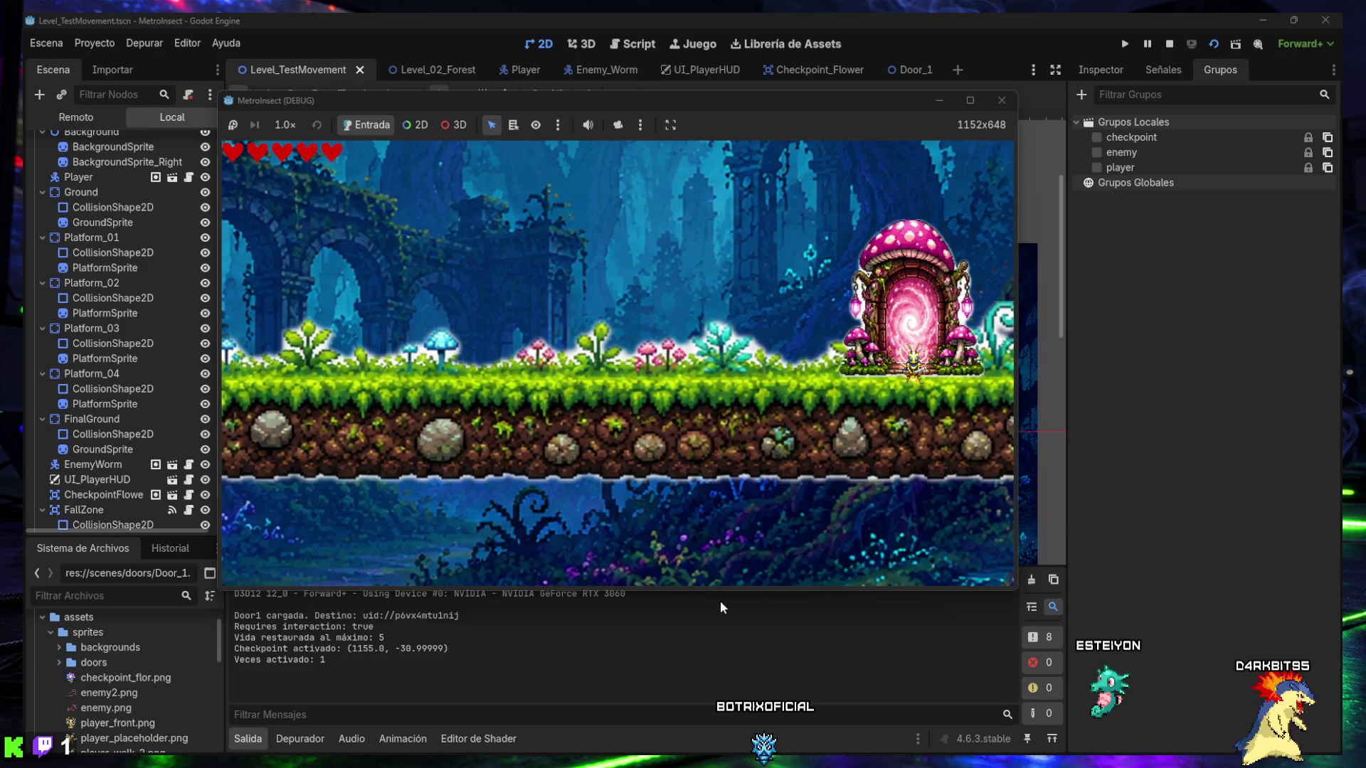
- Stop the game and relaunch the current scene
left_click(1009, 104)
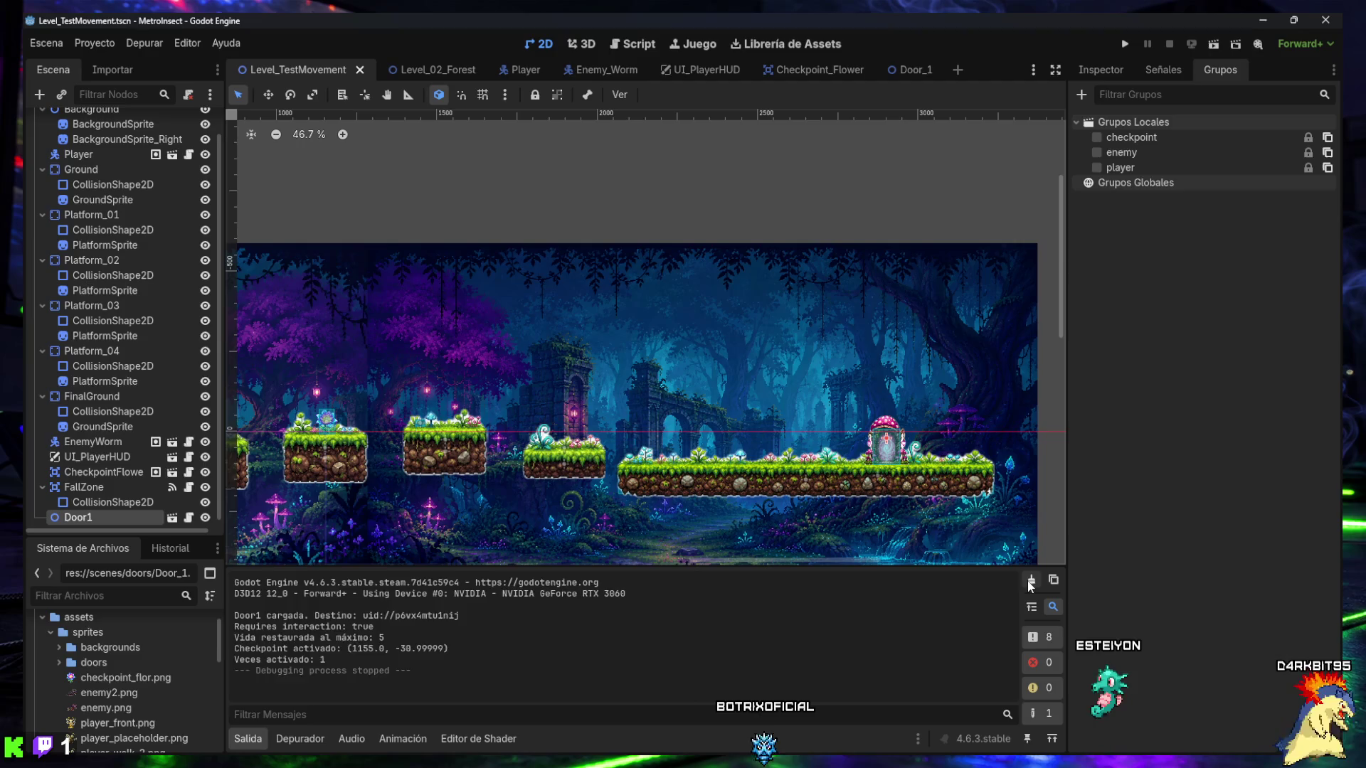
left_click(1039, 398)
left_click(1209, 45)
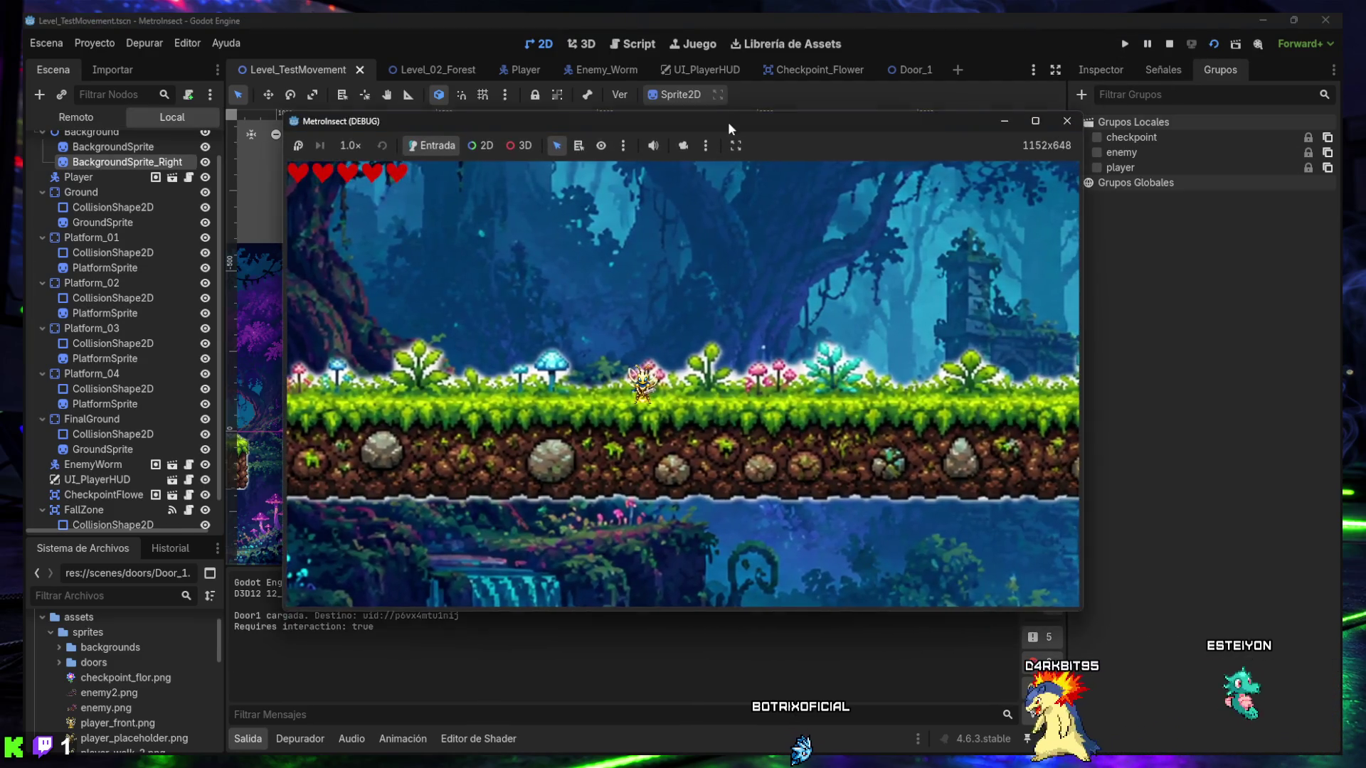
mouse_move(728, 122)
left_mouse_down()
mouse_move(714, 52)
mouse_move(699, 66)
left_mouse_up()
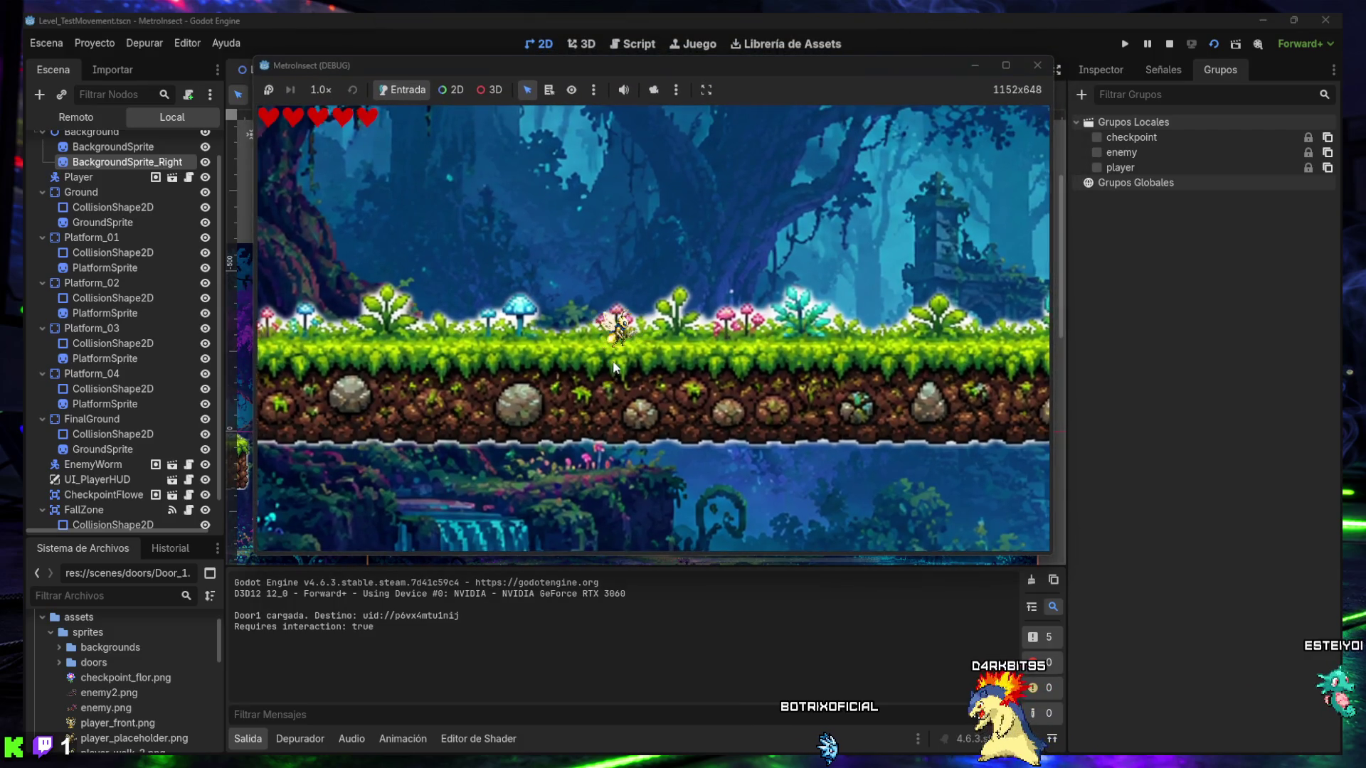
- Jump the bee across the platforms up to the mushroom portal door
key("Right")
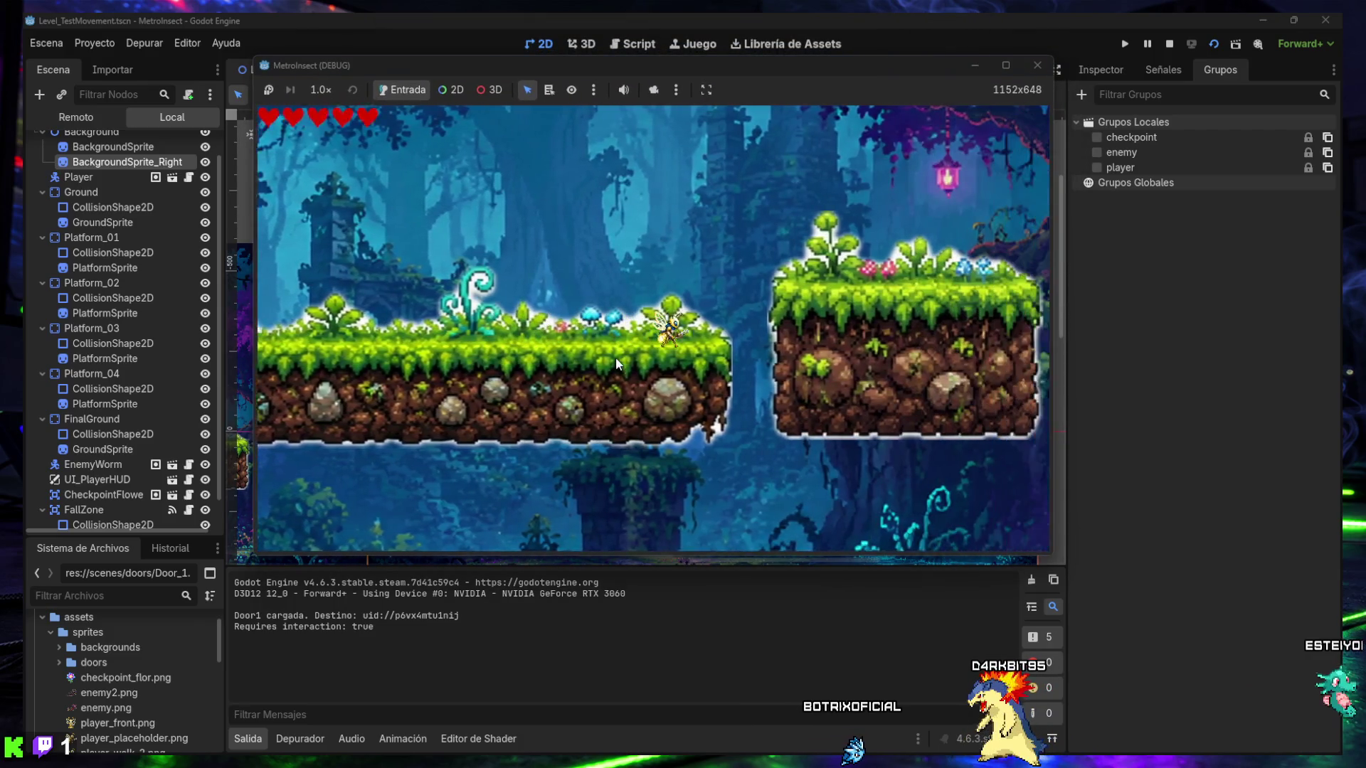
key("Right")
key("space")
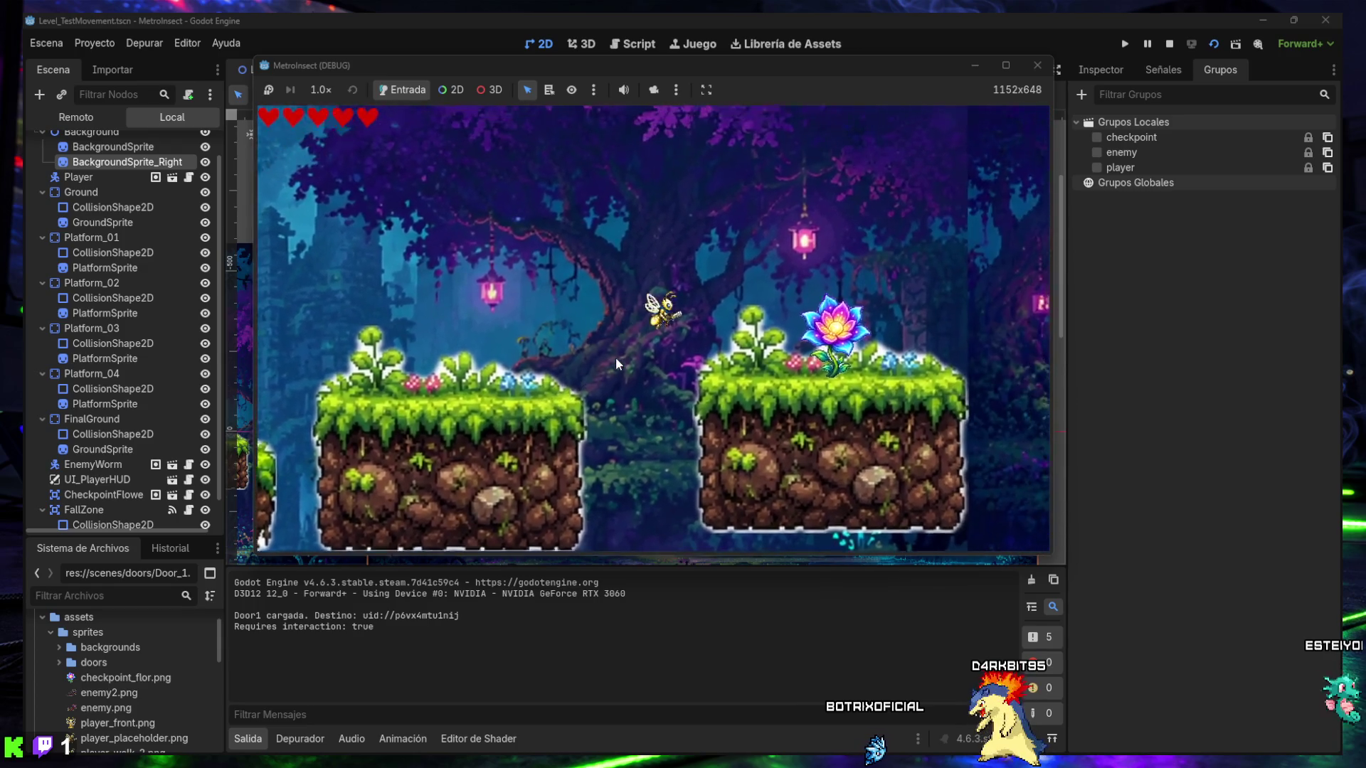
key("Right")
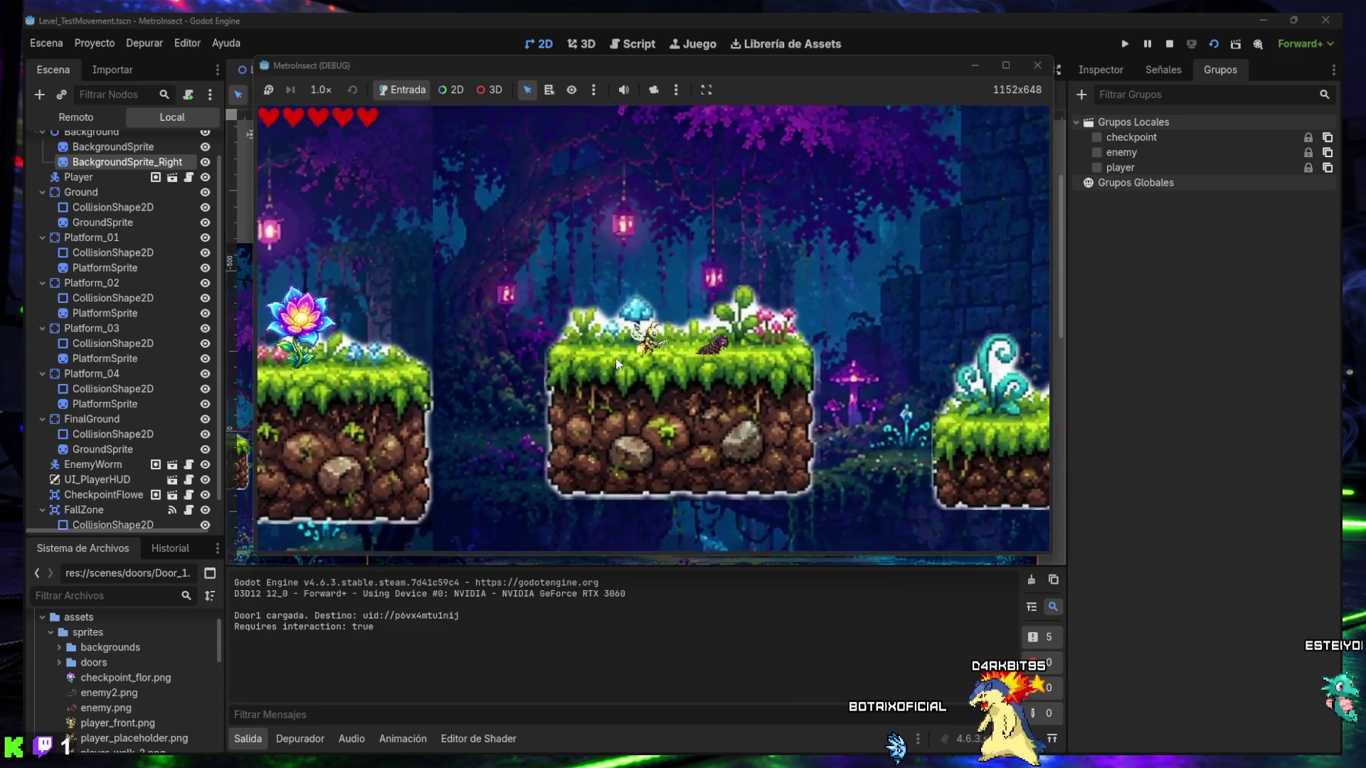
key("Right")
key("space")
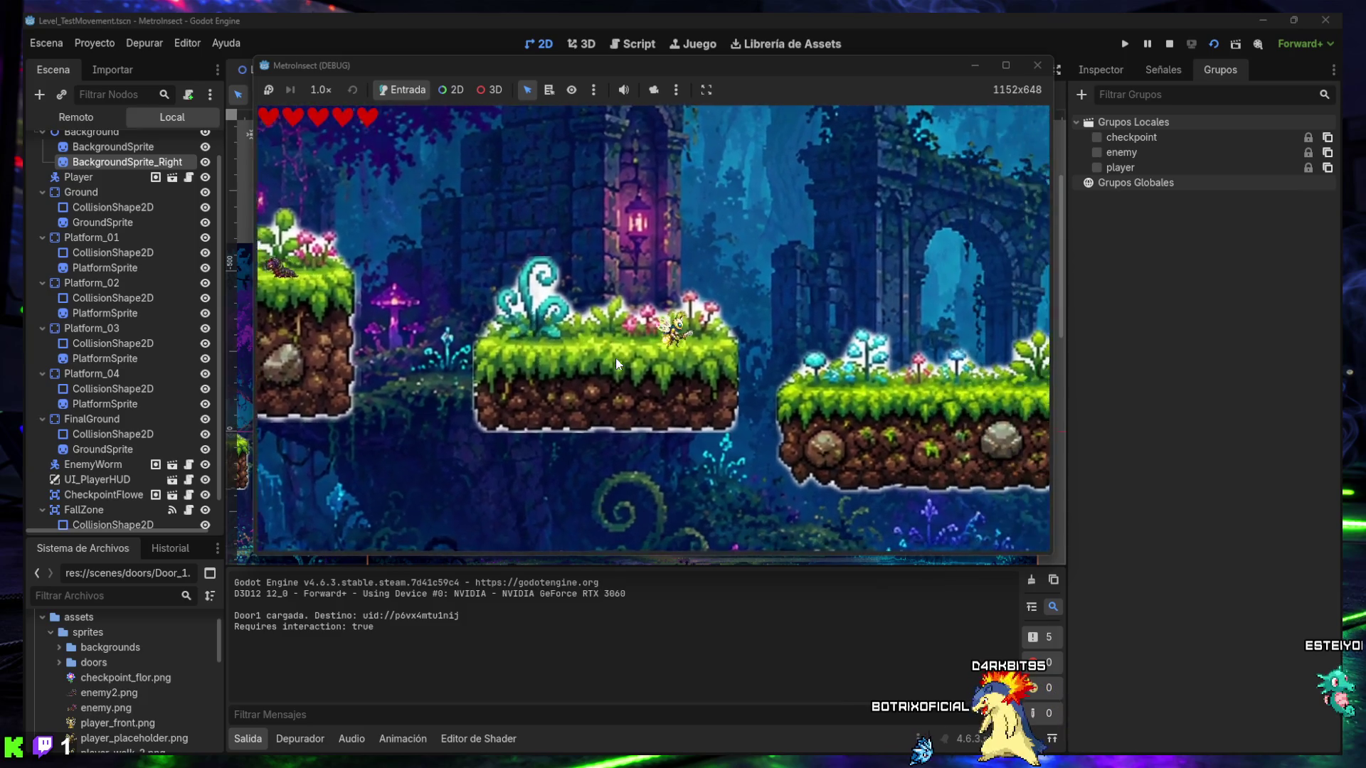
key("Right")
key("space")
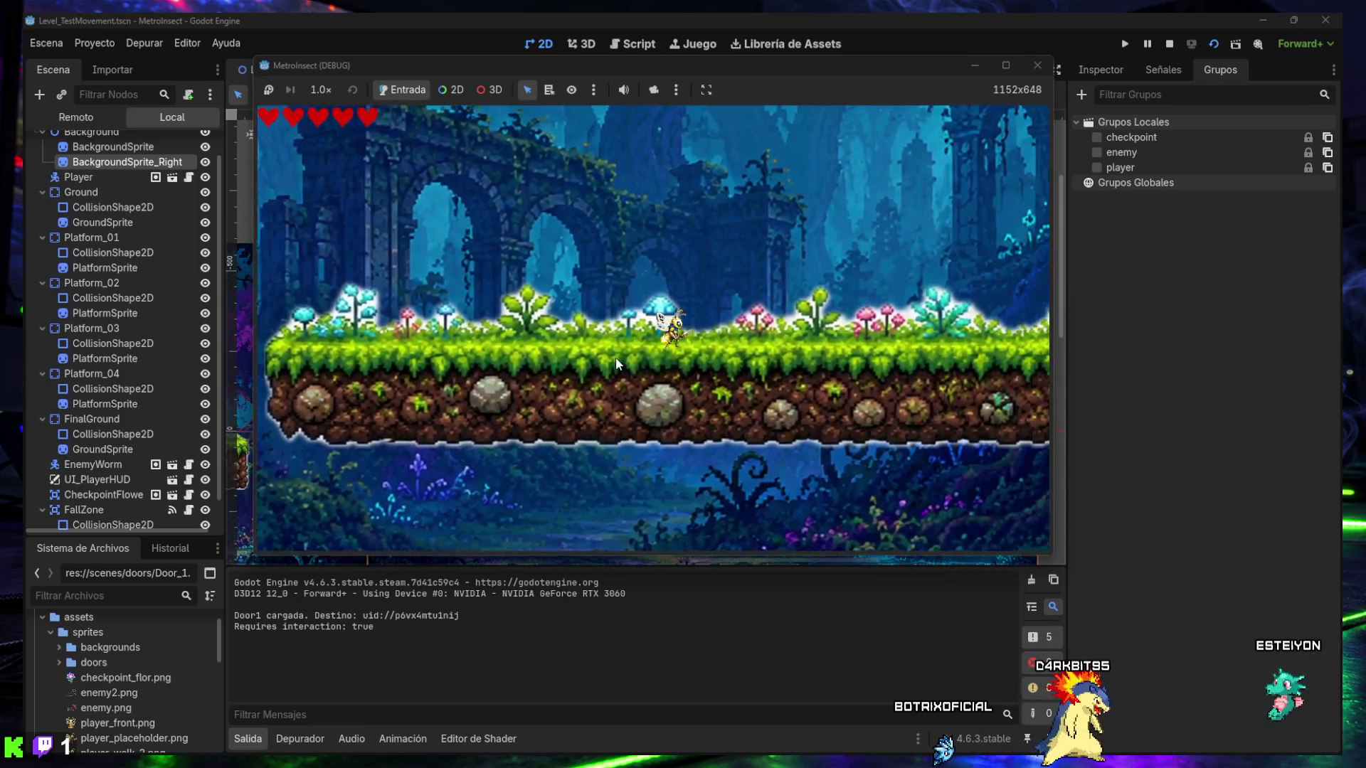
key("Right")
key("Right")
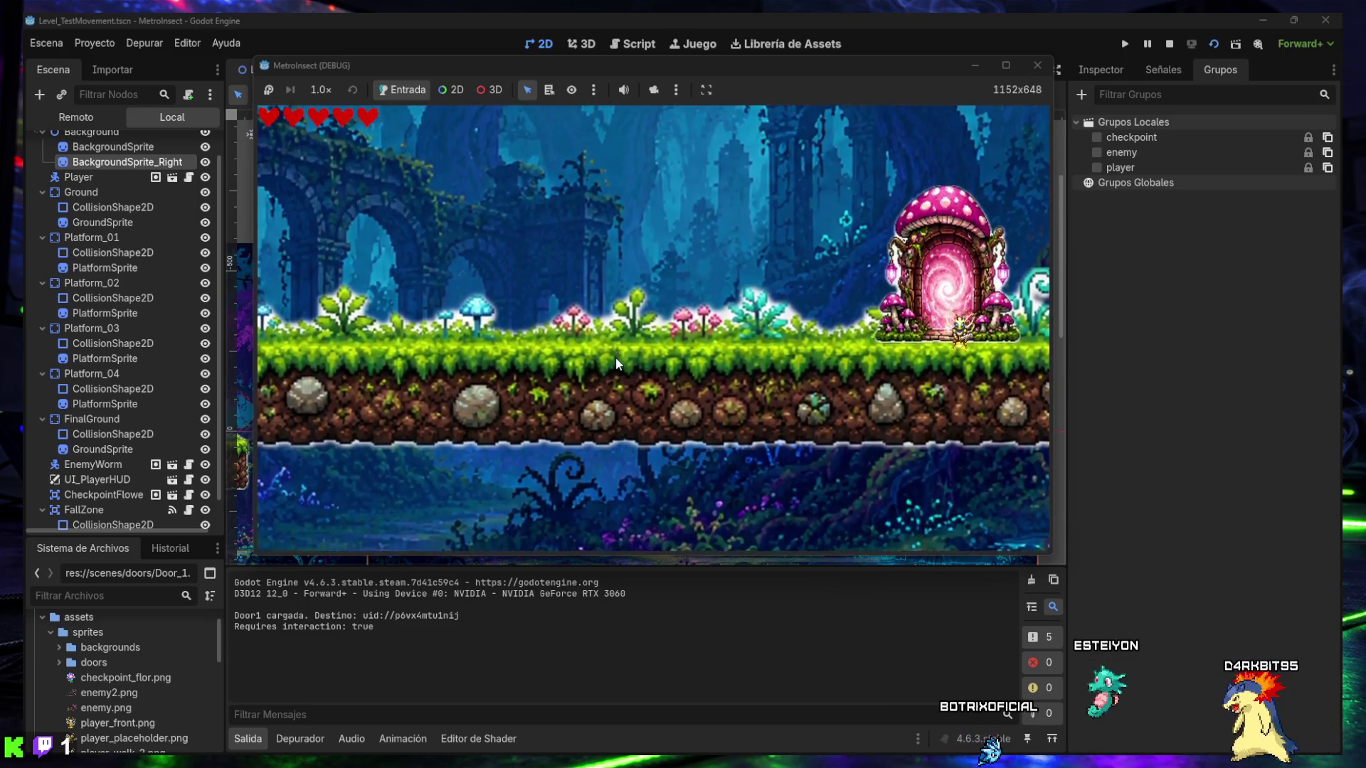
key("space")
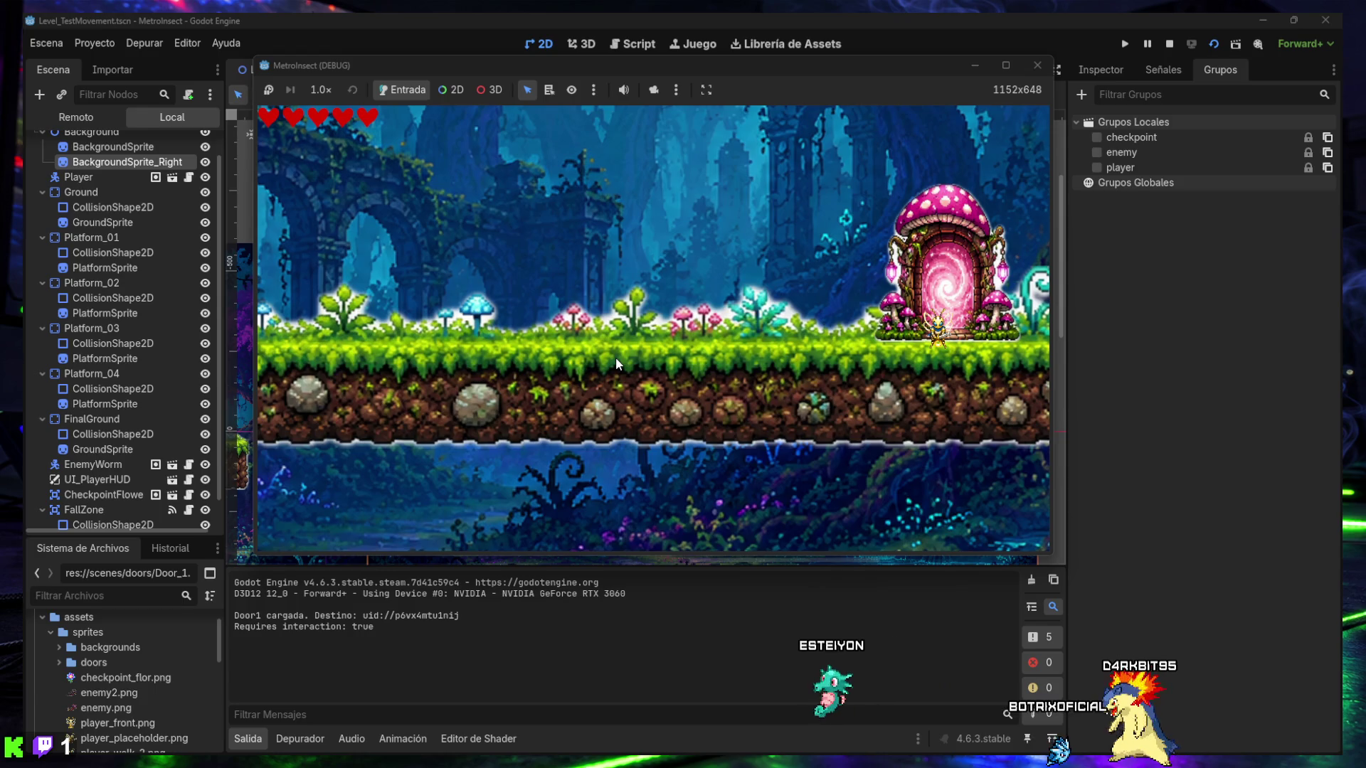
- Capture a full-screen screenshot of the bee at the portal, then stop the game
key("super+shift+s")
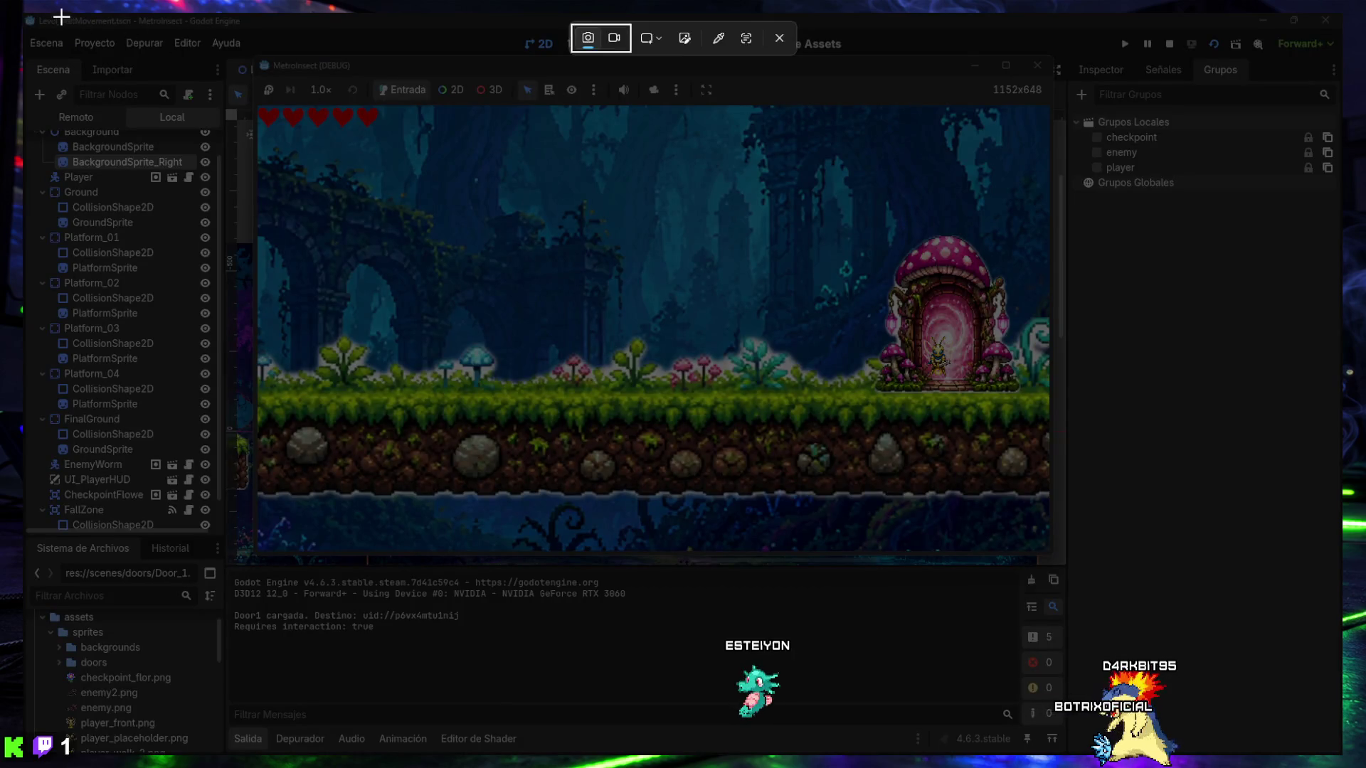
mouse_move(23, 12)
left_mouse_down()
mouse_move(693, 512)
mouse_move(1190, 734)
mouse_move(1344, 760)
left_mouse_up()
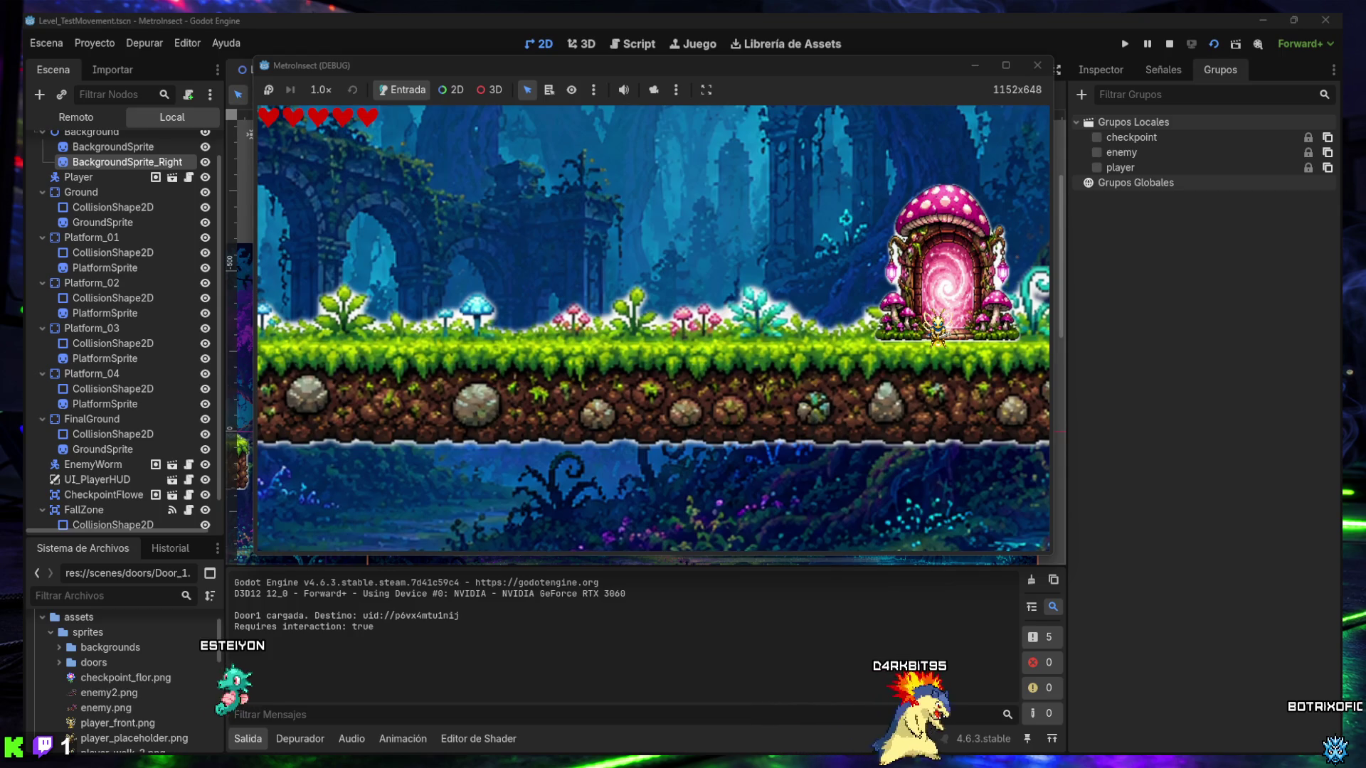
left_click(1038, 64)
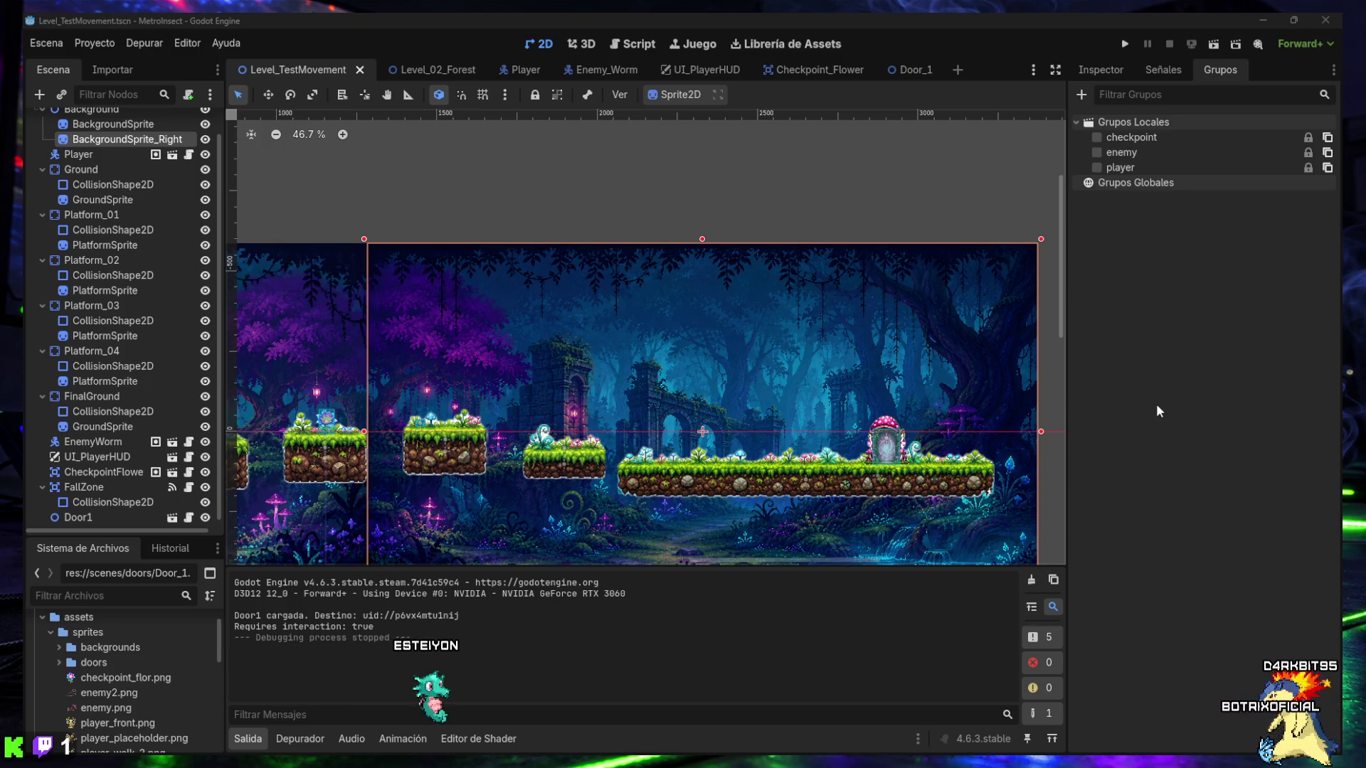
- Turn off Requires Interaction on Door1, save Level_TestMovement, and start a test run
left_click(712, 180)
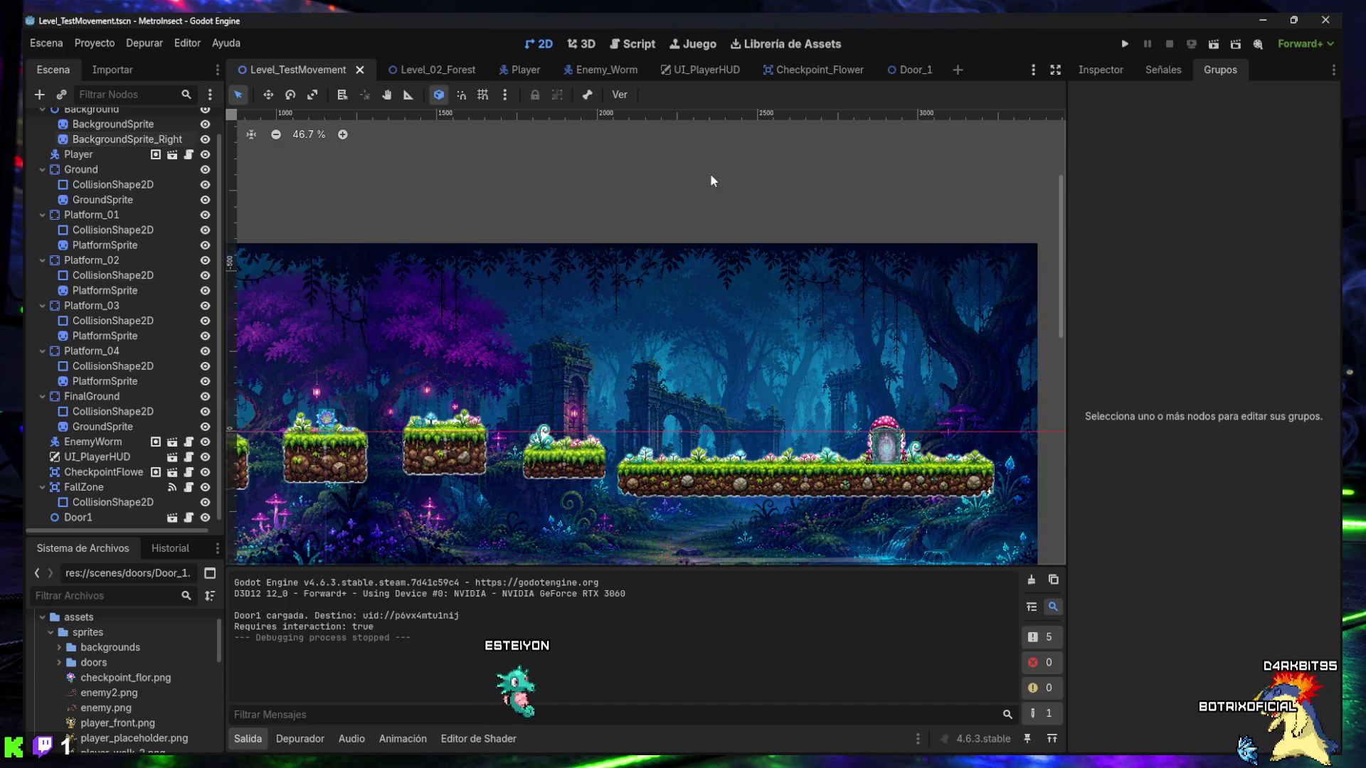
left_click(1098, 69)
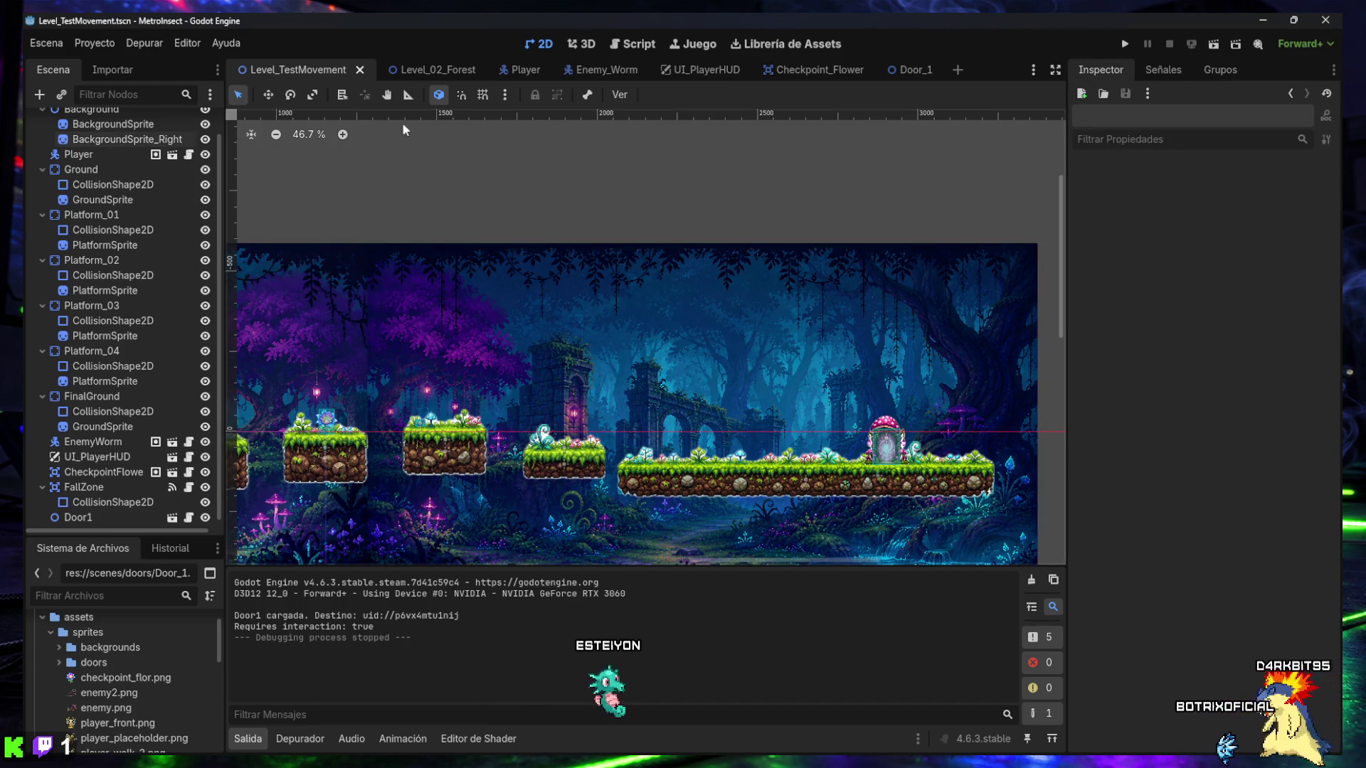
left_click(93, 516)
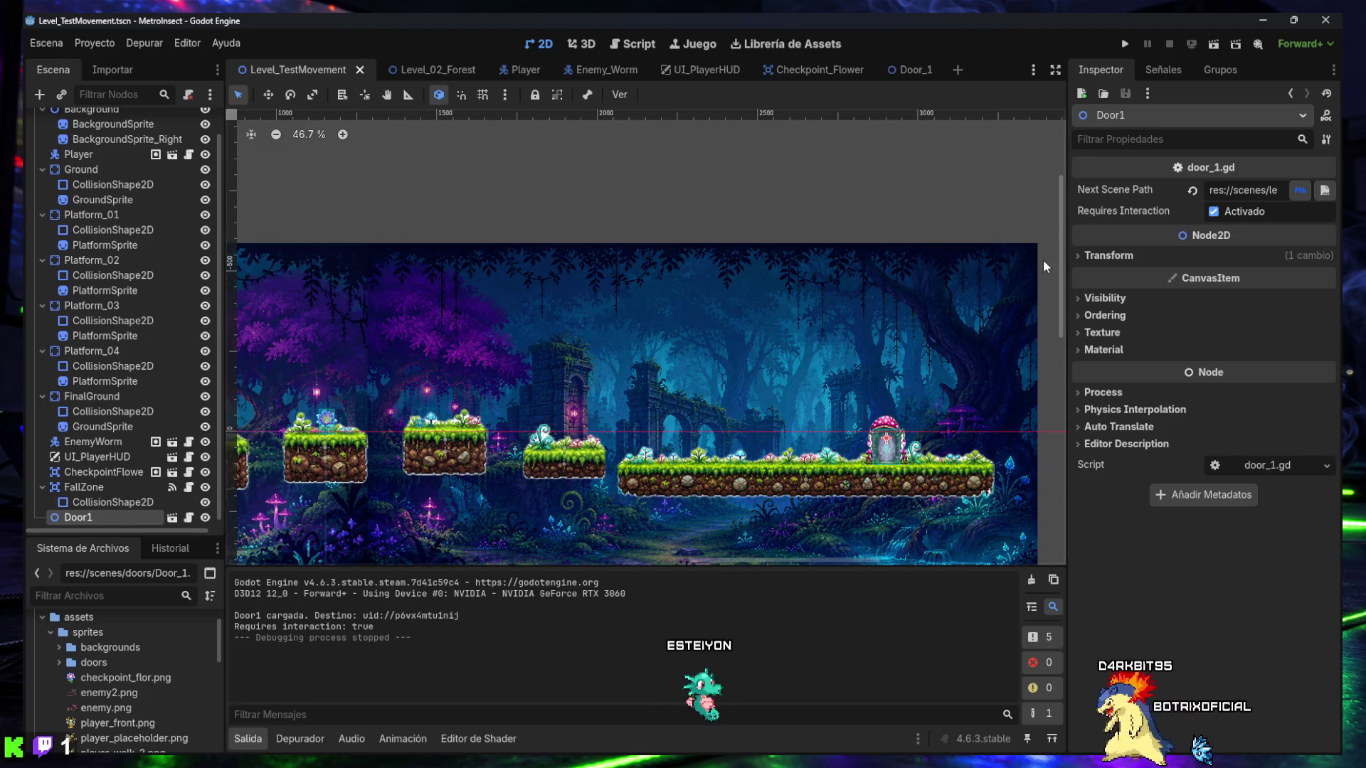
left_click(1214, 211)
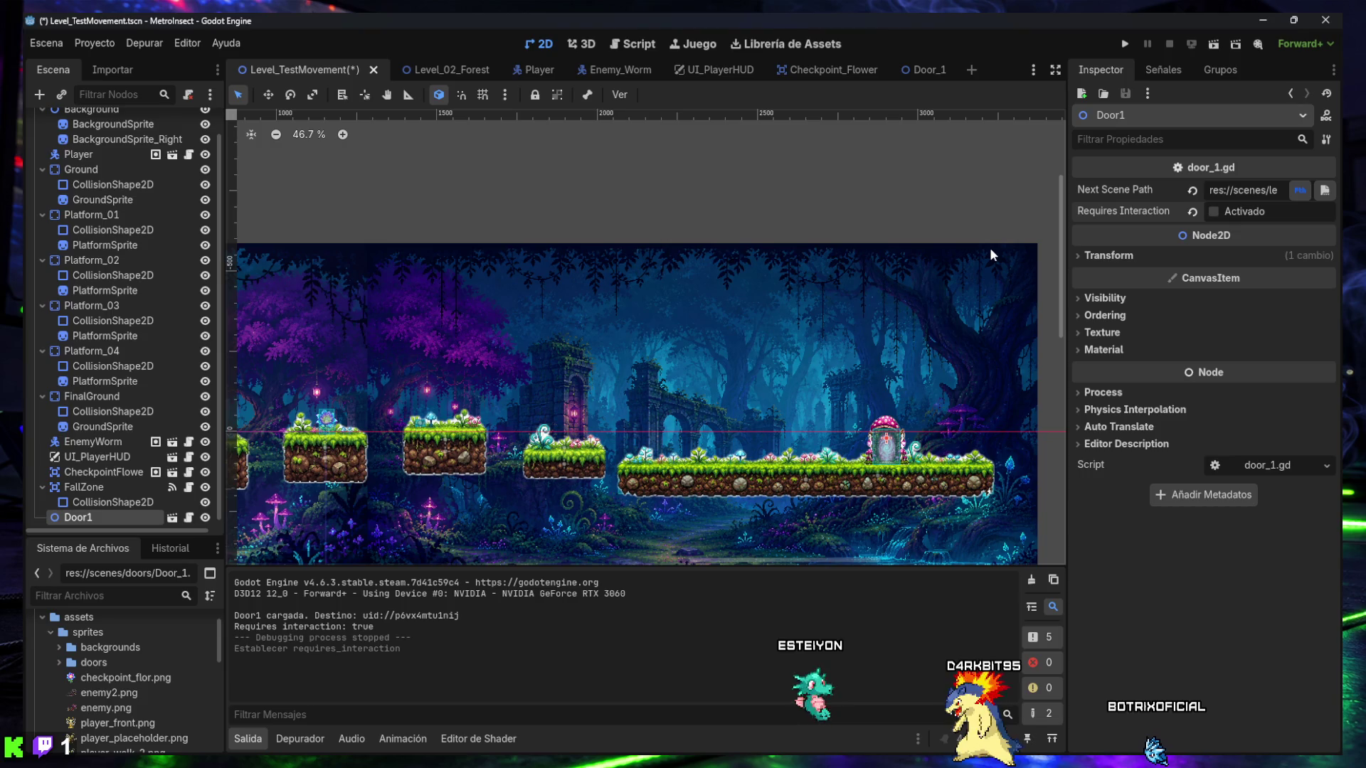
key("ctrl+s")
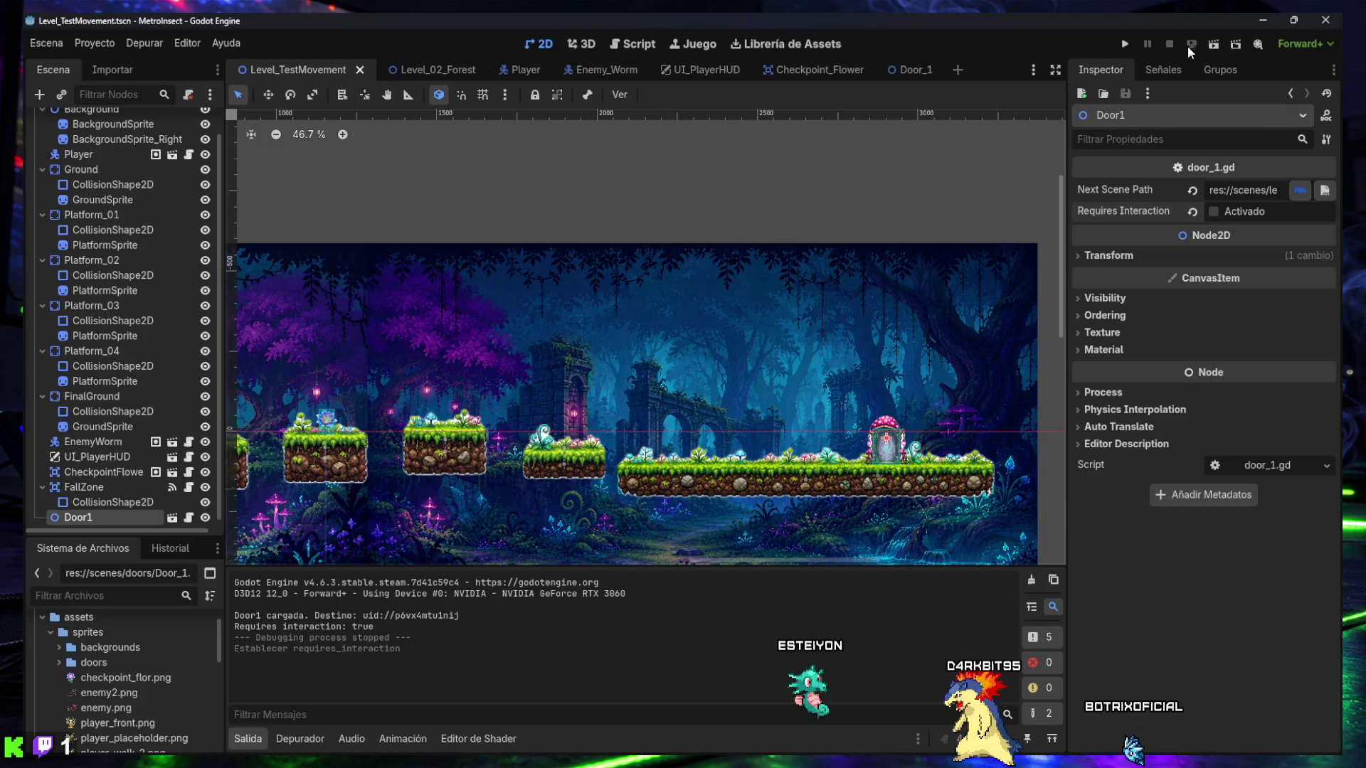
left_click(1213, 45)
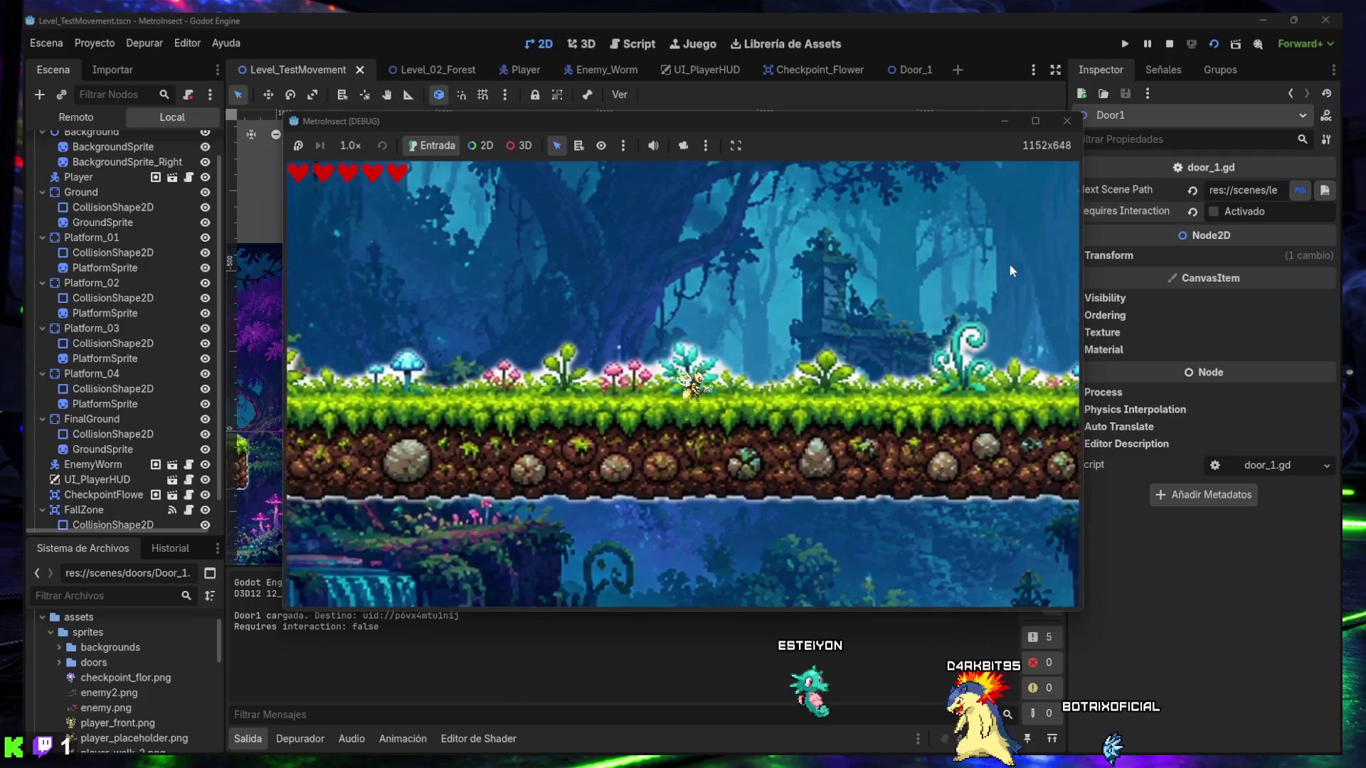
- Walk the bee right past the worm enemy and ruins into the mushroom door
key("Right")
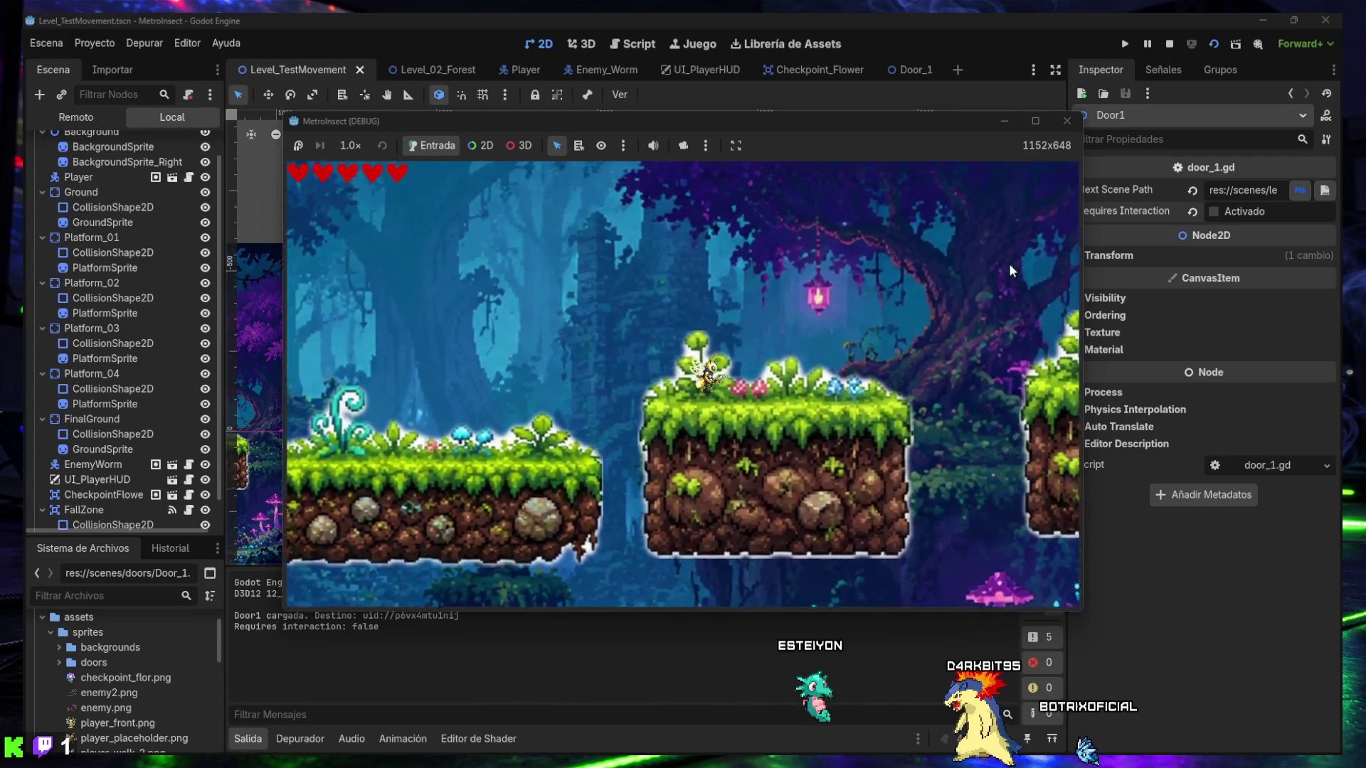
key("Right")
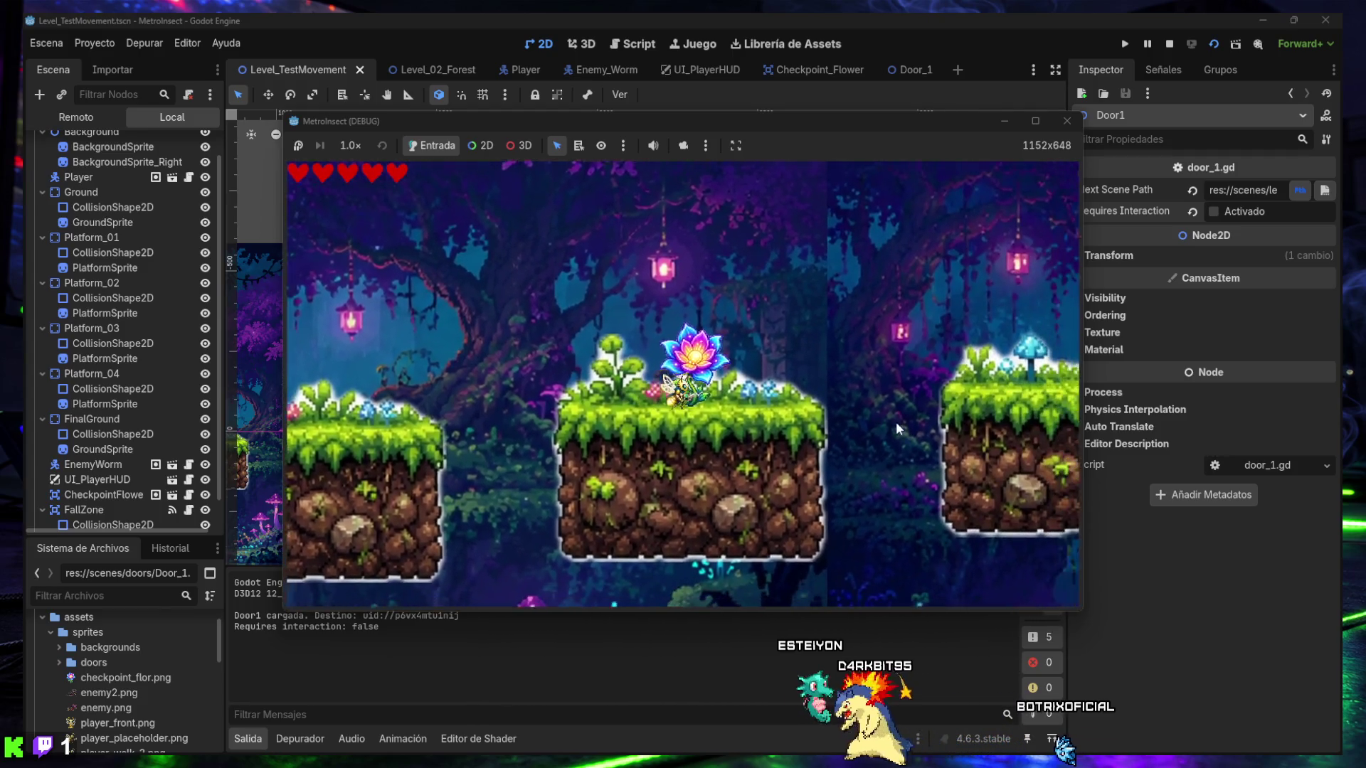
key("Right")
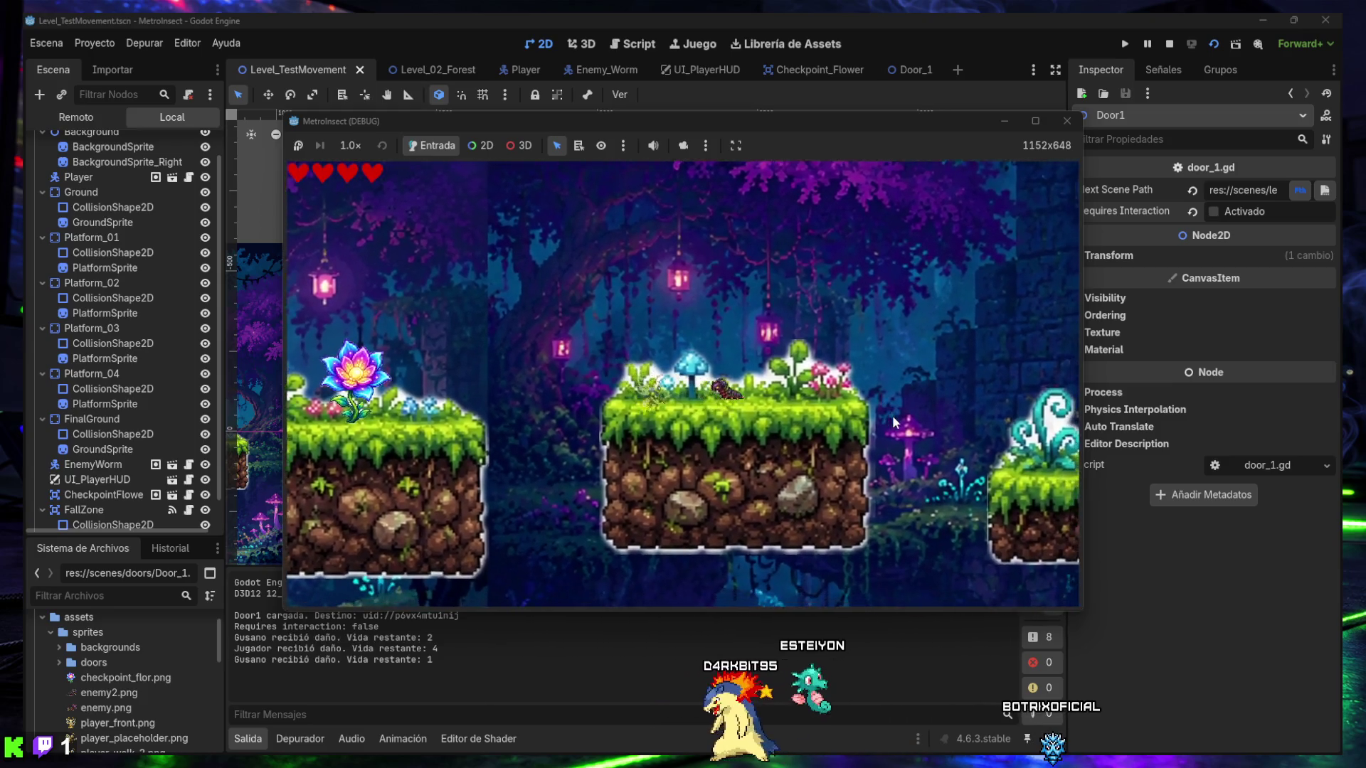
key("Right")
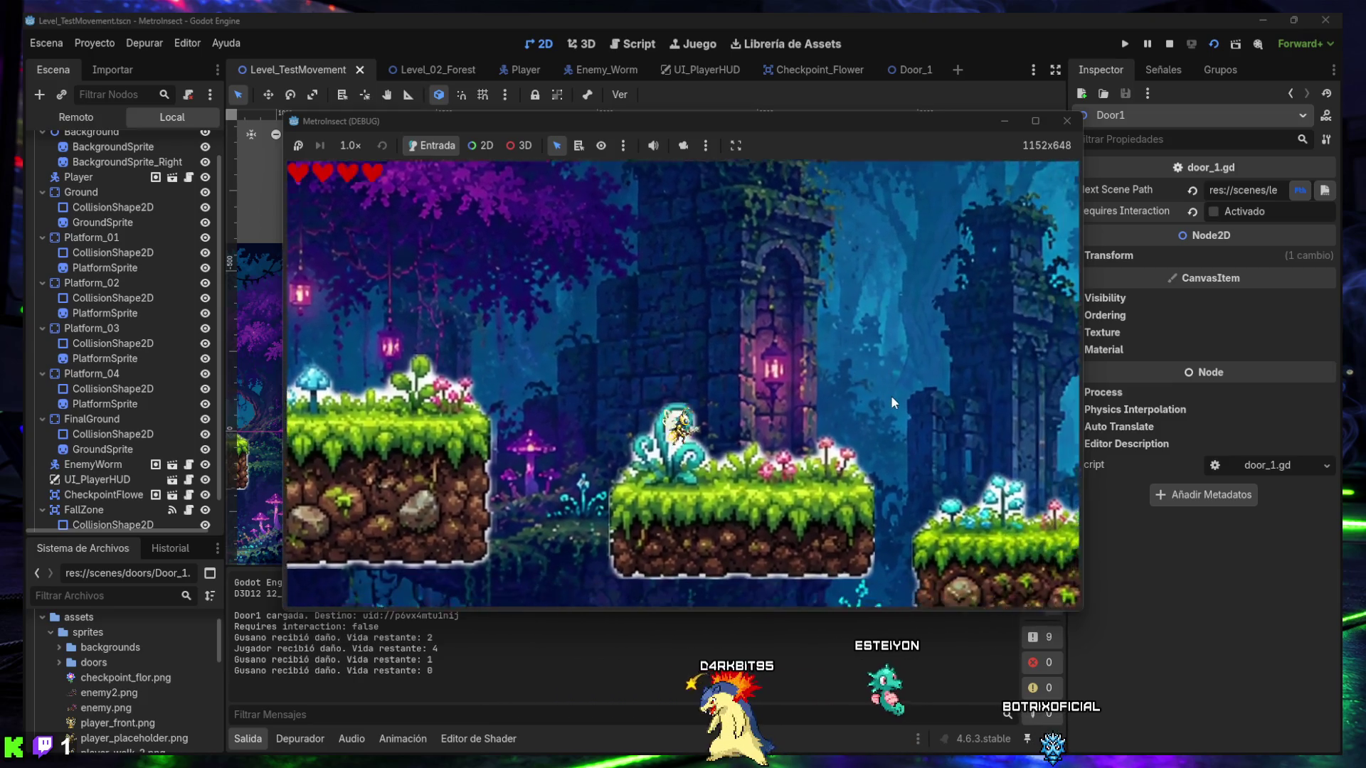
key("Right")
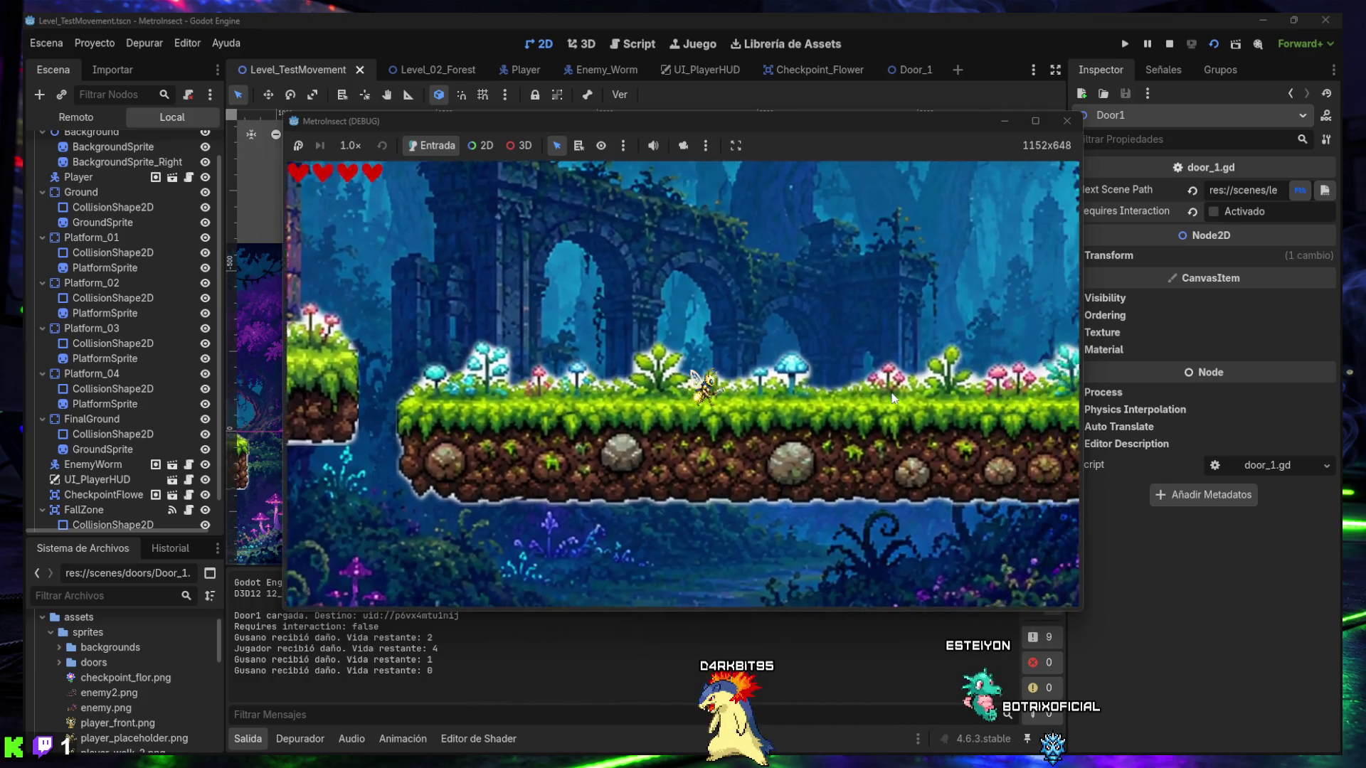
key("Right")
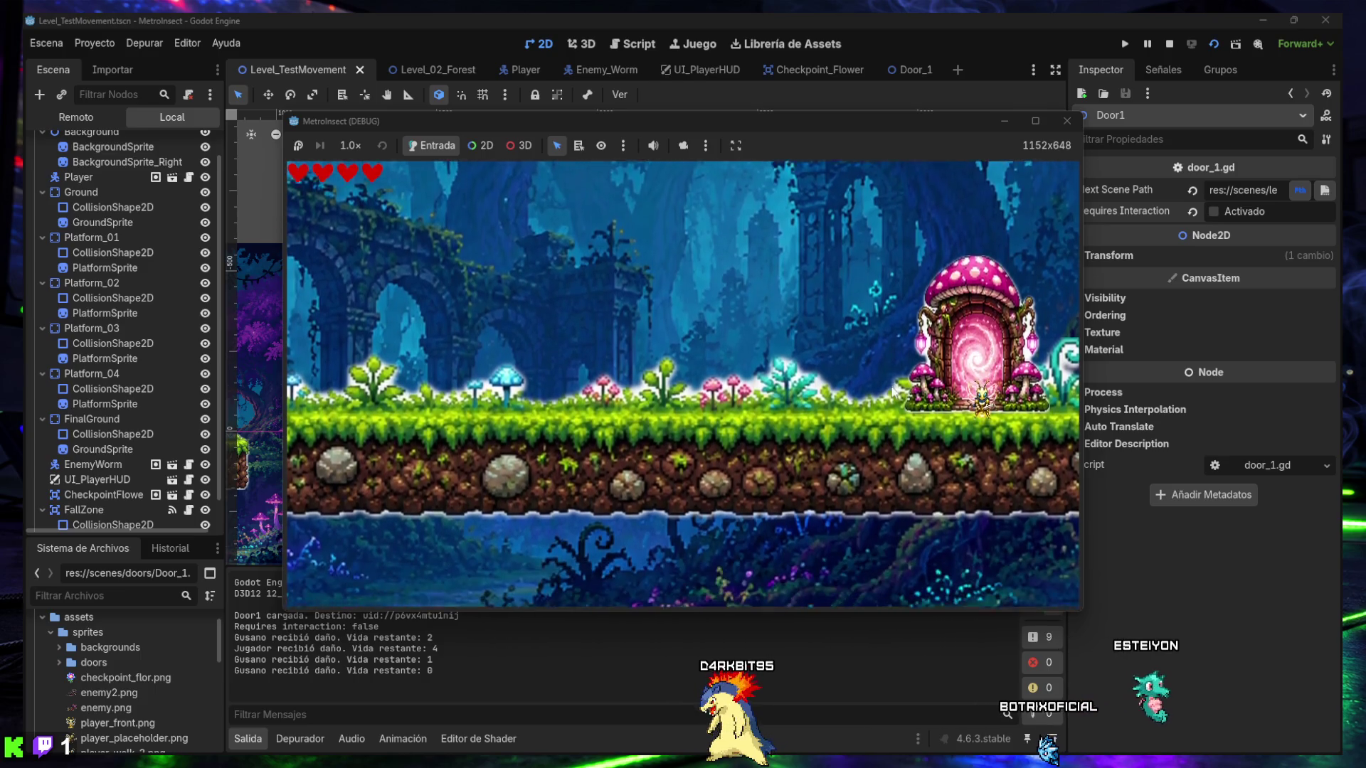
mouse_move(731, 115)
left_mouse_down()
mouse_move(705, 74)
mouse_move(706, 112)
left_mouse_up()
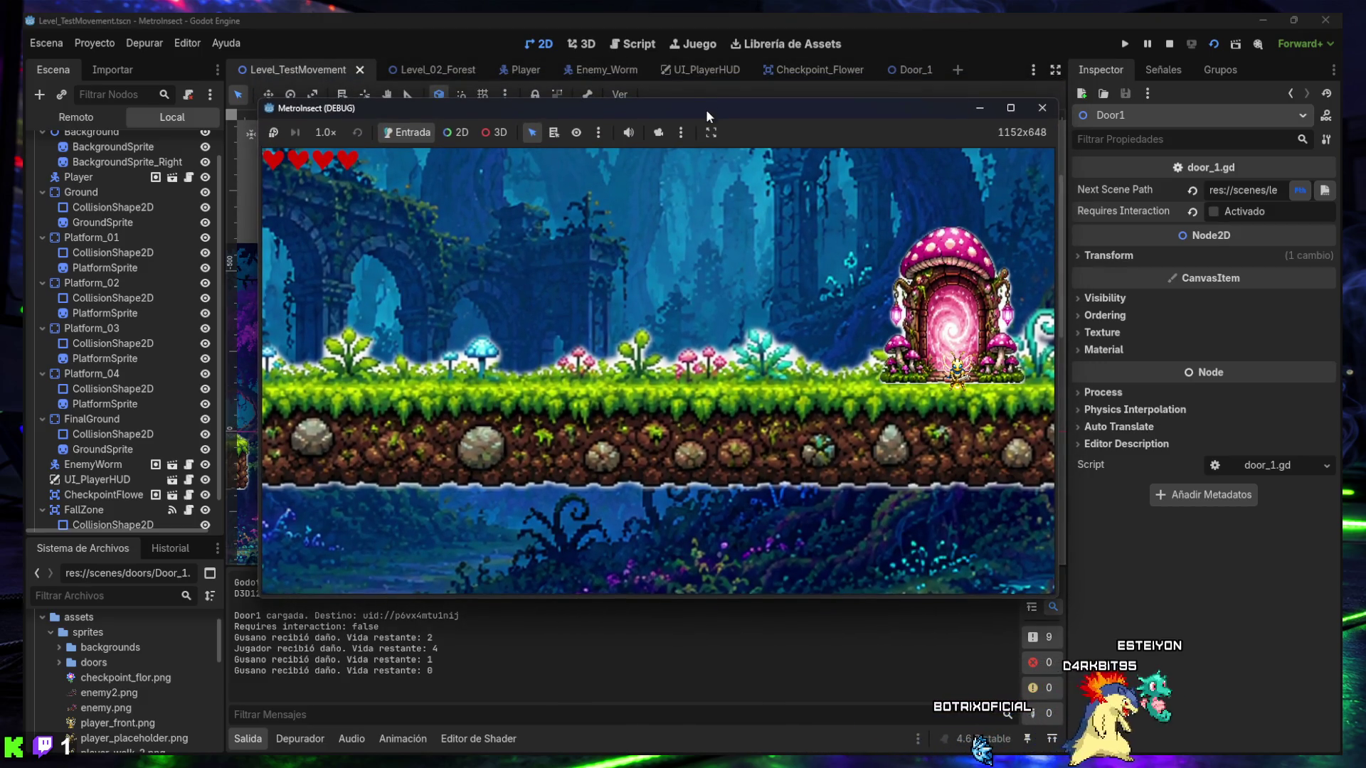
- Screenshot the running game, stop it, and hide the Output panel
key("super+shift+s")
mouse_move(23, 12)
left_mouse_down()
mouse_move(1168, 587)
mouse_move(1322, 722)
mouse_move(1343, 760)
left_mouse_up()
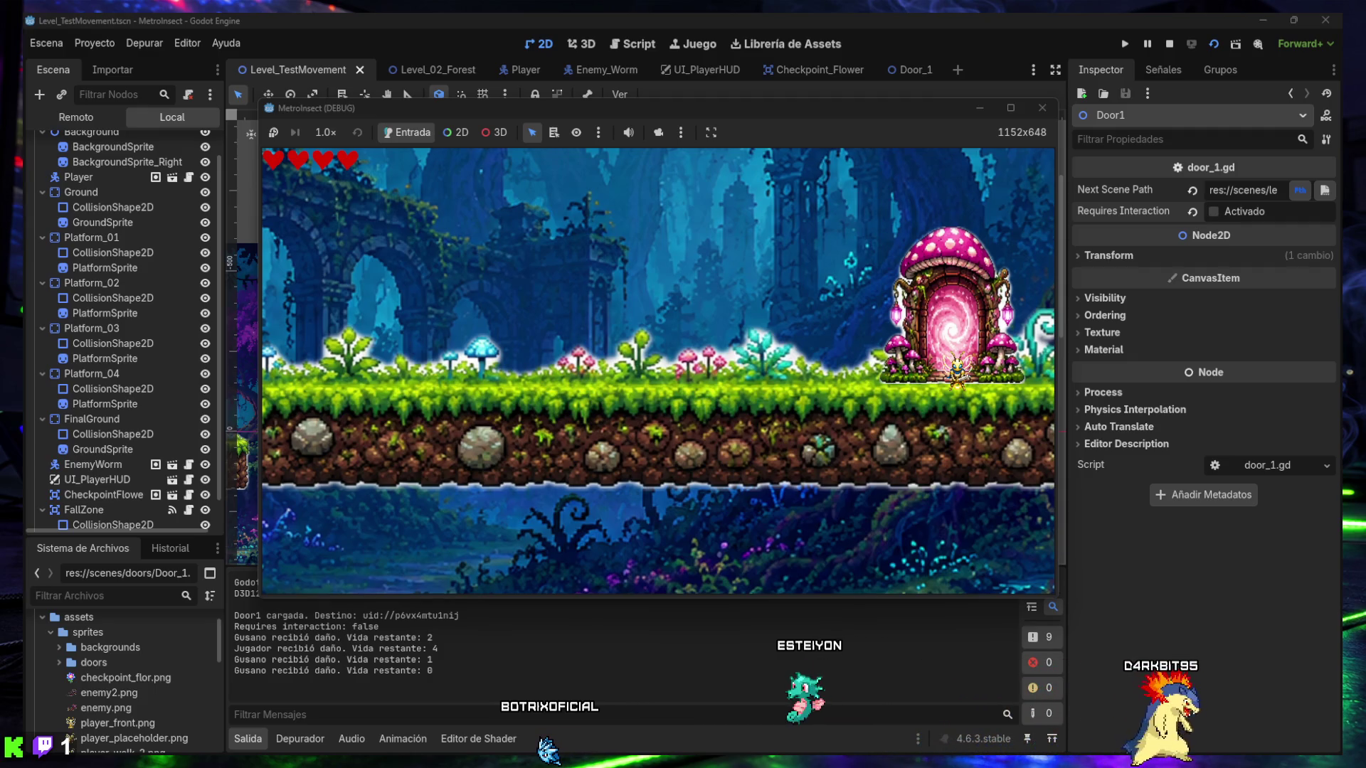
left_click(1040, 110)
left_click(250, 739)
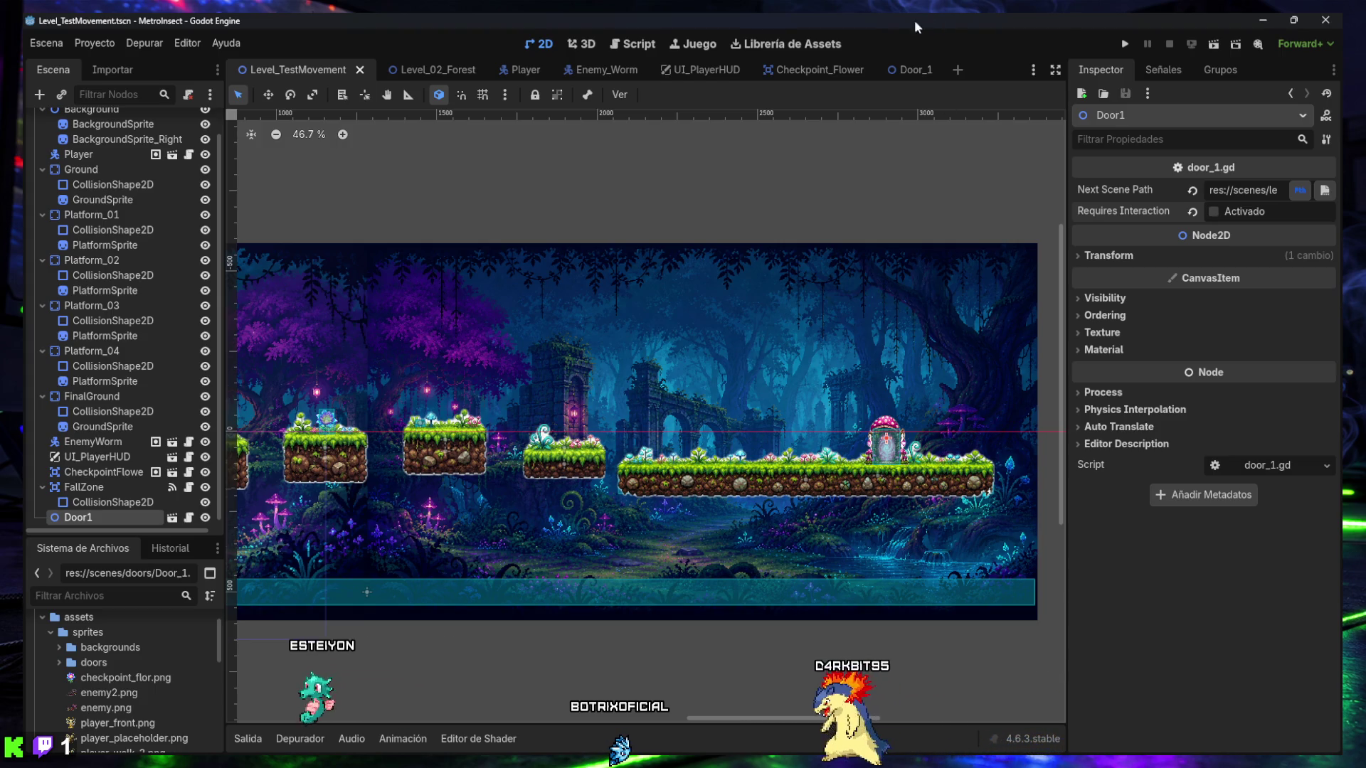
- Open the Door_1 scene, review Area2D's collision layer, mask and Disable Mode, then select CollisionShape2D
left_click(900, 66)
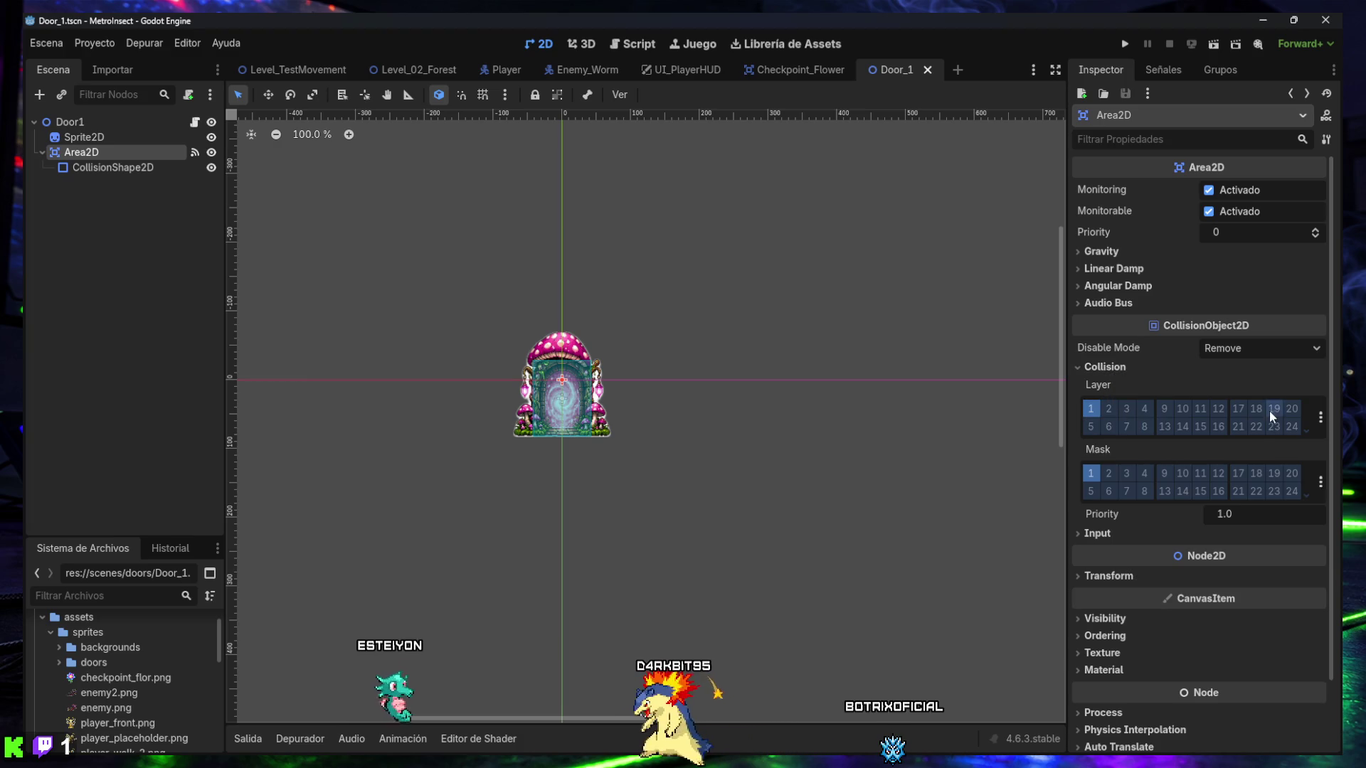
left_click(1271, 346)
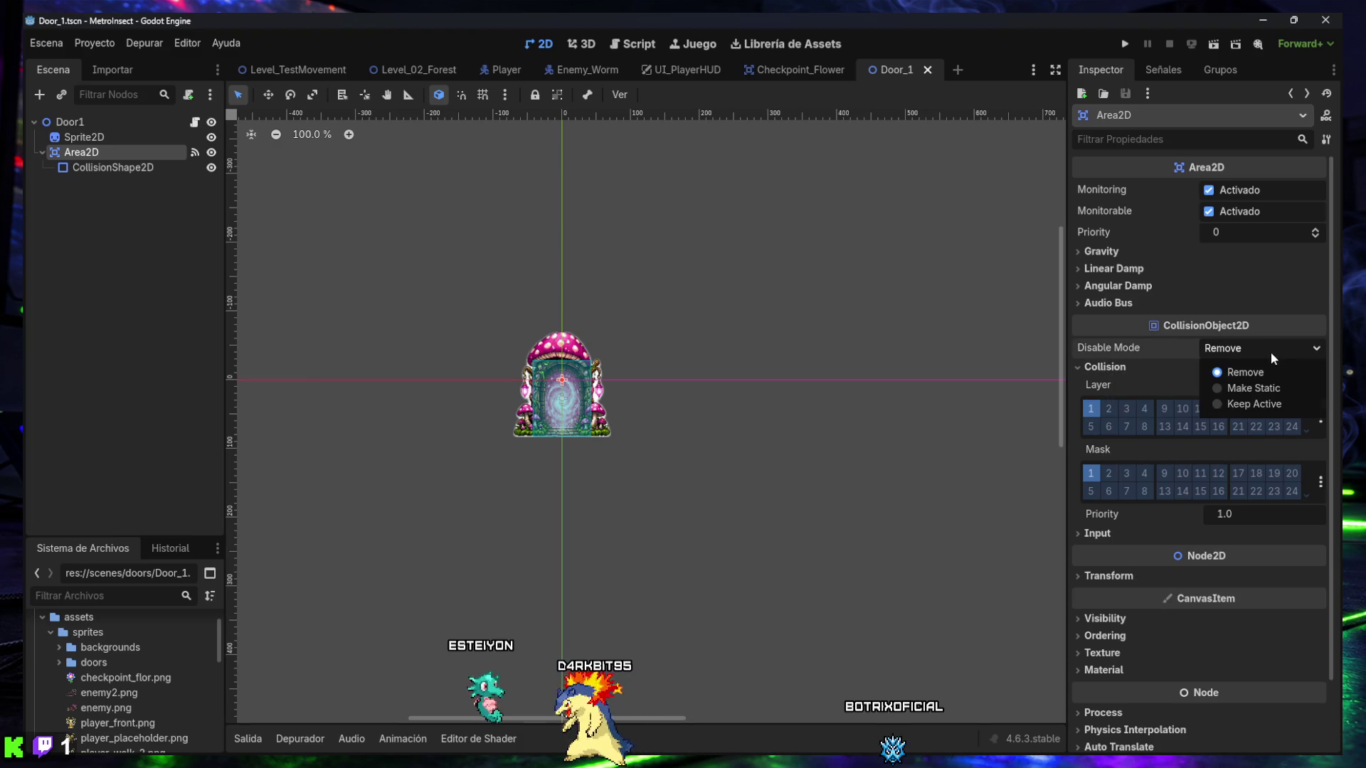
left_click(1270, 352)
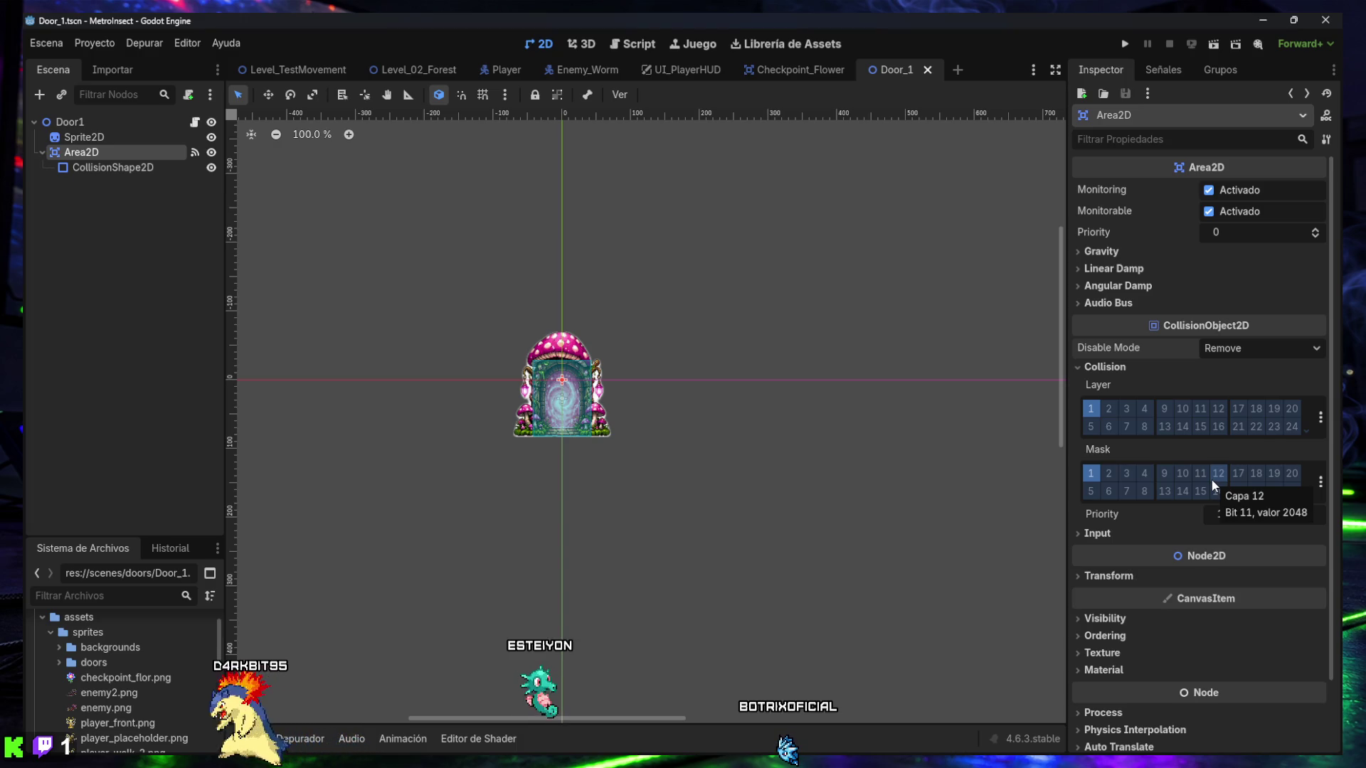
left_click(151, 167)
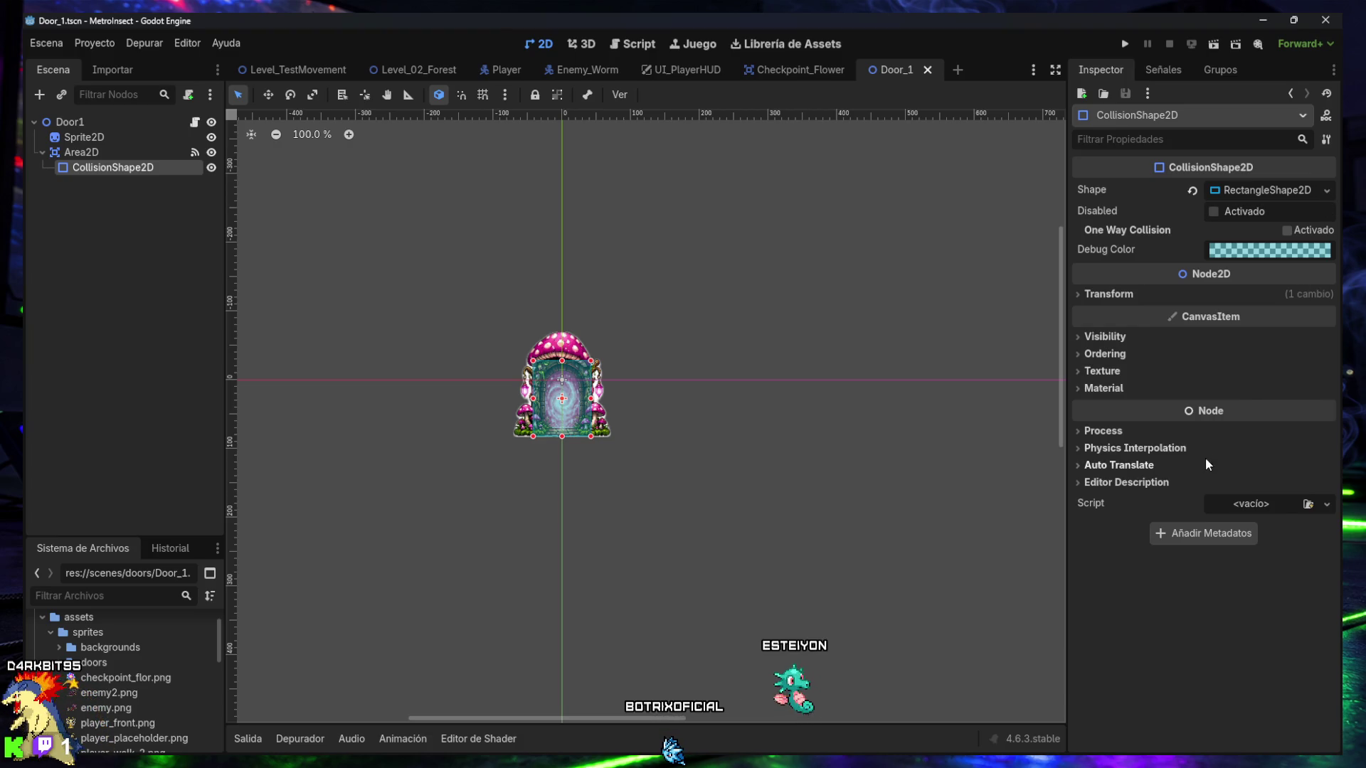
- Drag the collision rectangle's edges outward to cover the whole mushroom portal sprite
left_click_drag(532, 363, 518, 335)
left_click_drag(591, 436, 608, 437)
left_click_drag(518, 387, 512, 387)
left_click_drag(560, 335, 562, 333)
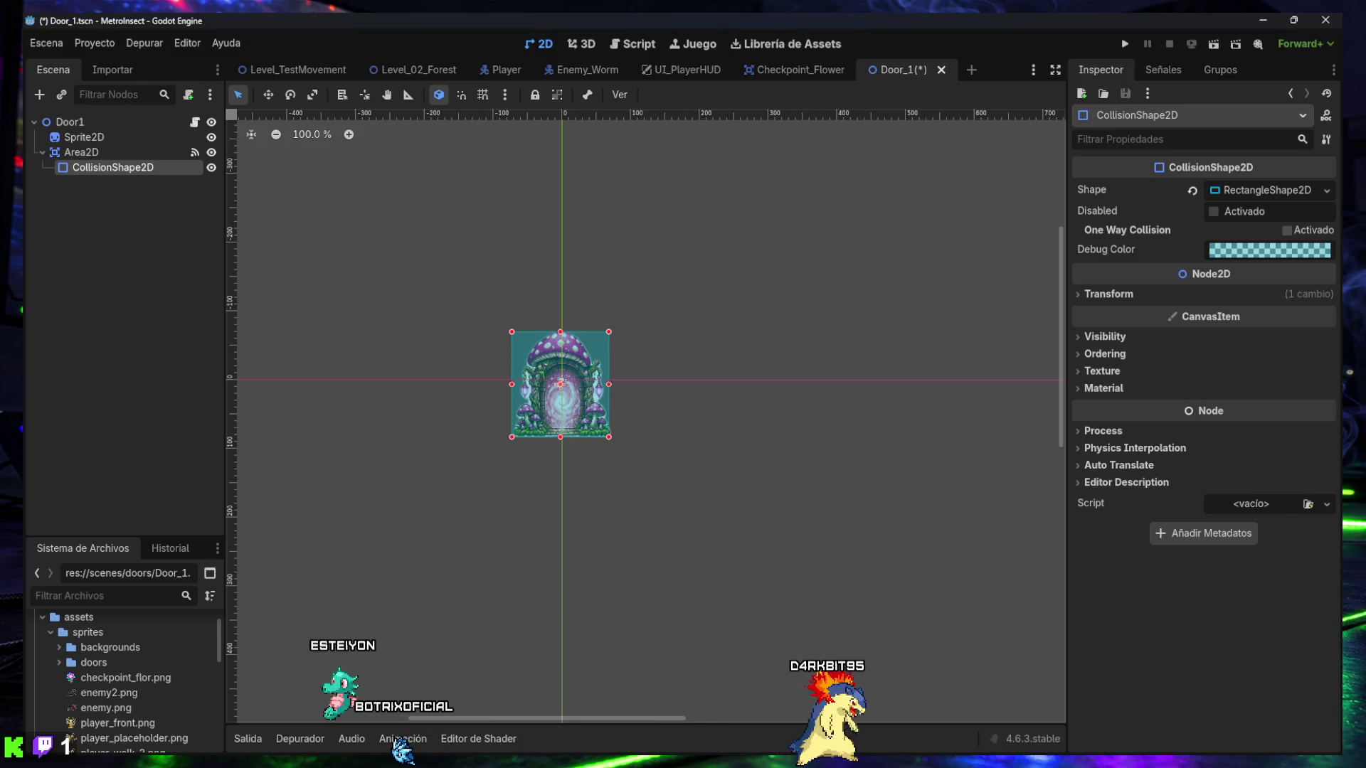
- Review the Sprite2D, Area2D and CollisionShape2D node properties, ending on Area2D
left_click(74, 153)
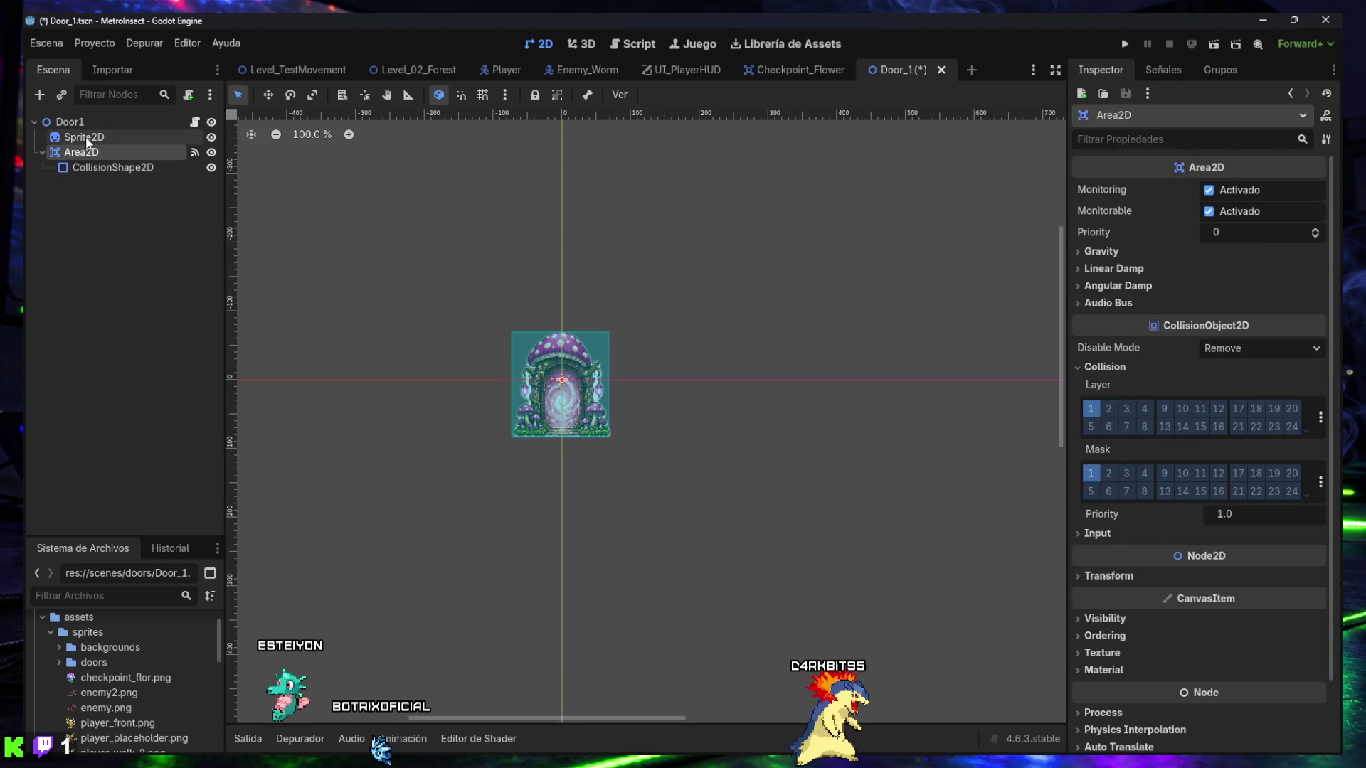
left_click(85, 138)
left_click(91, 155)
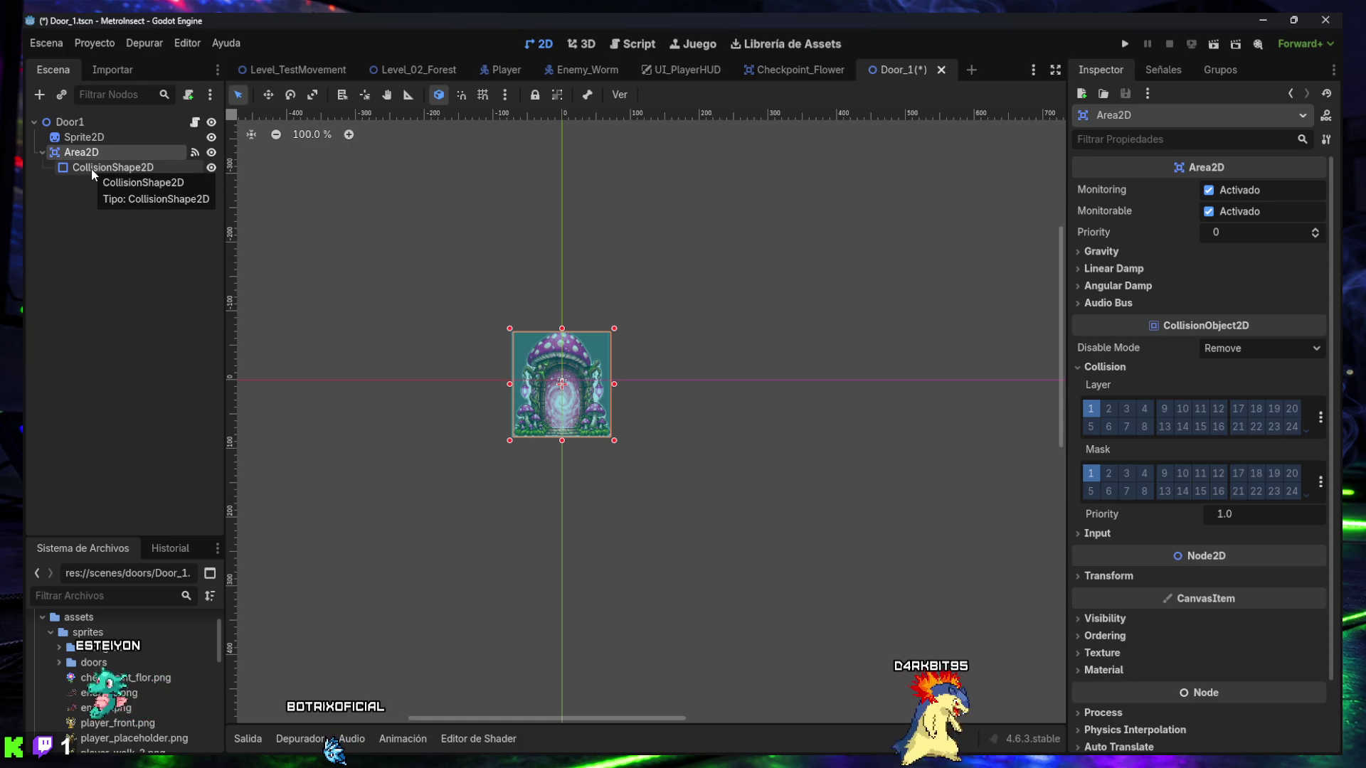
left_click(91, 169)
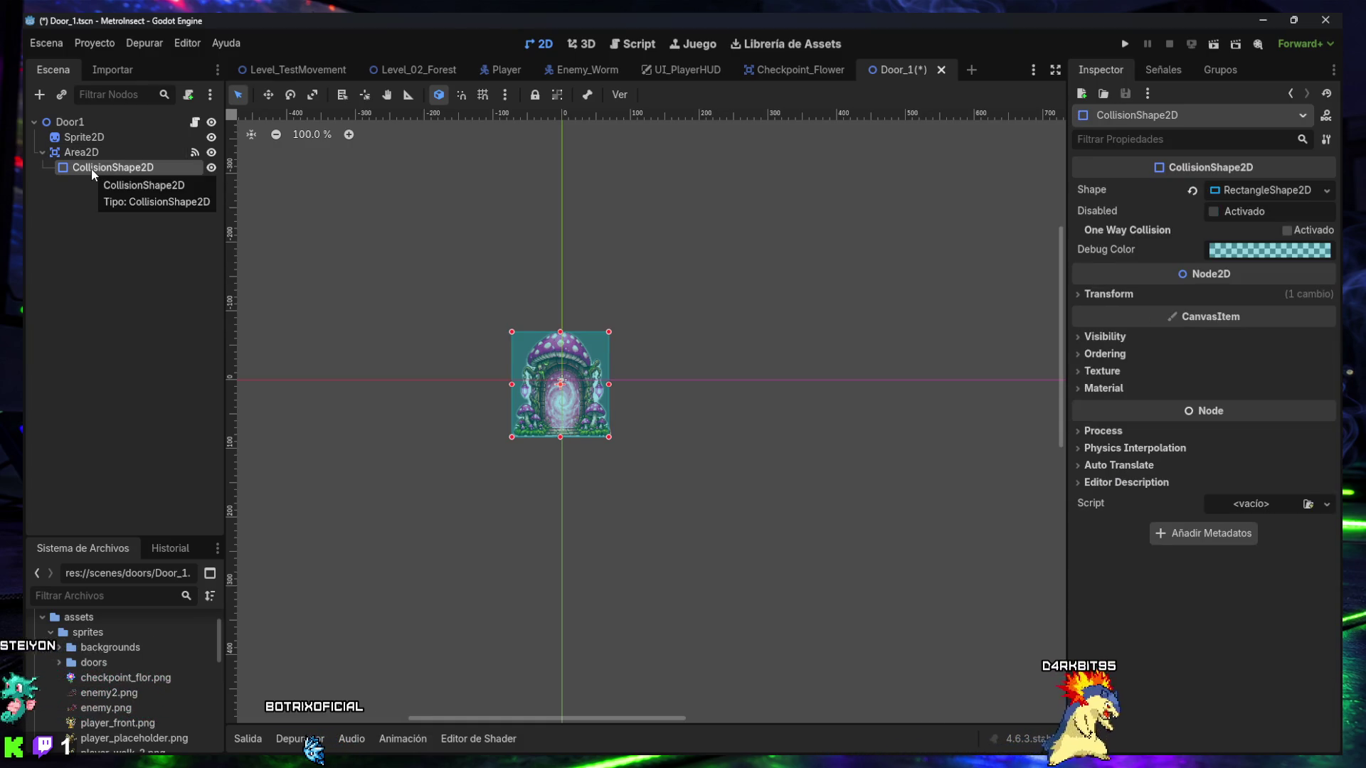
left_click(87, 153)
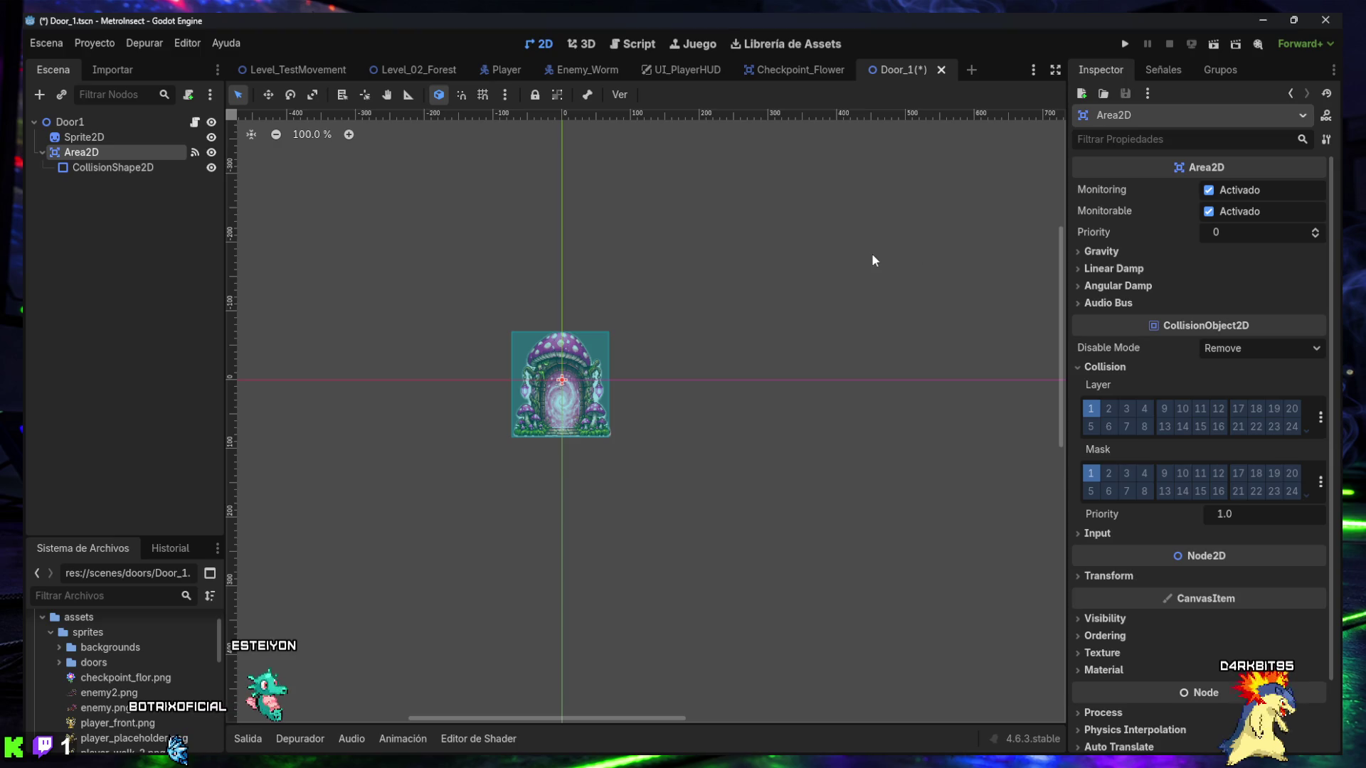
left_click(144, 42)
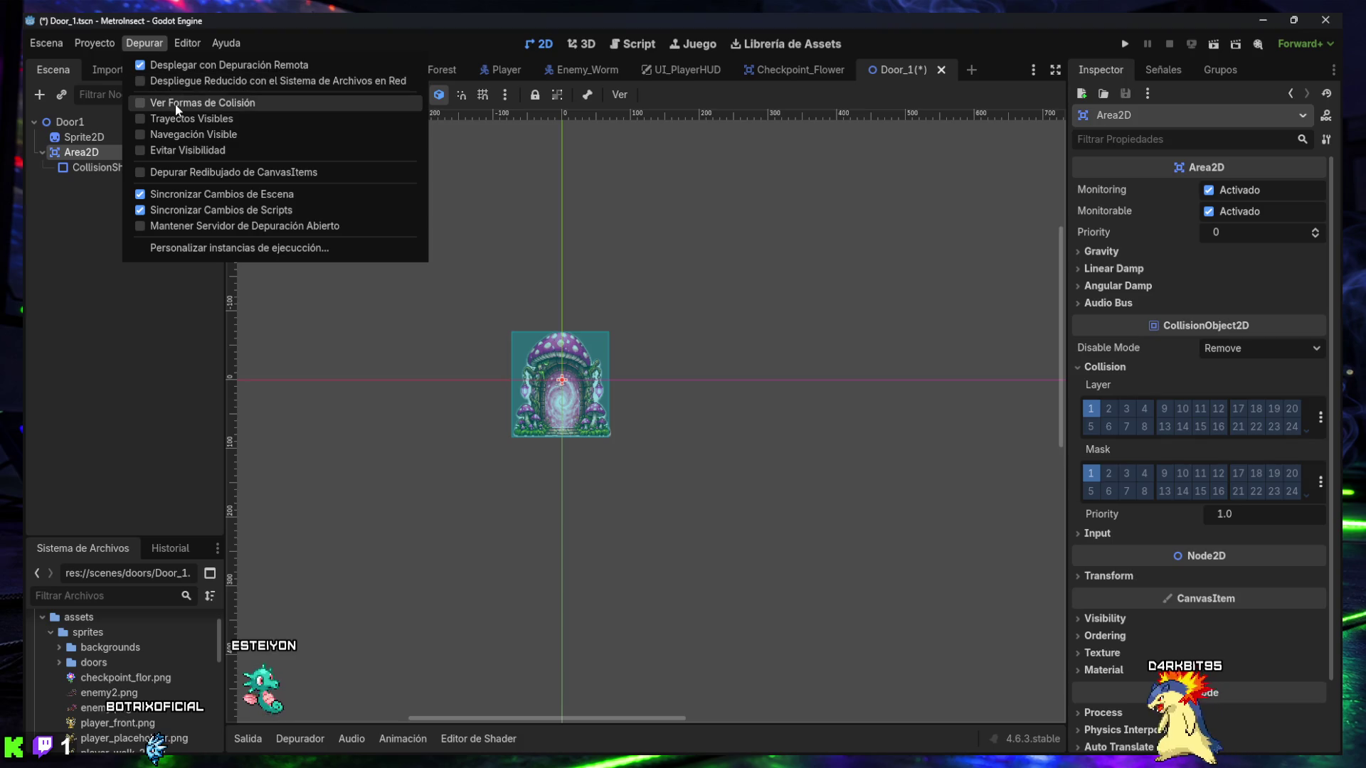
- Enable Visible Collision Shapes in the Debug menu
left_click(224, 104)
left_click(435, 359)
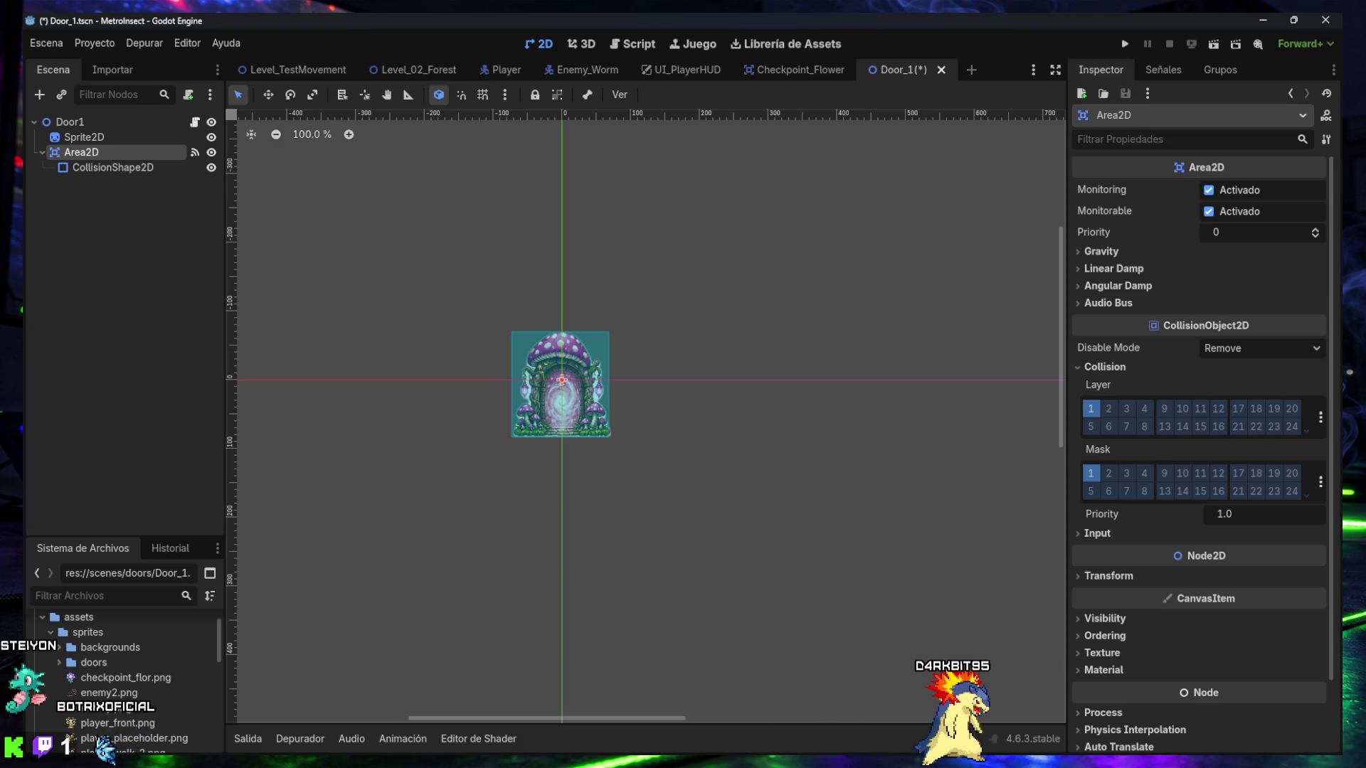
left_click(884, 13)
- Open door_1.gd and replace all of its code with the revised door script
left_click(635, 43)
left_click(472, 186)
key("ctrl+a")
key("ctrl+v")
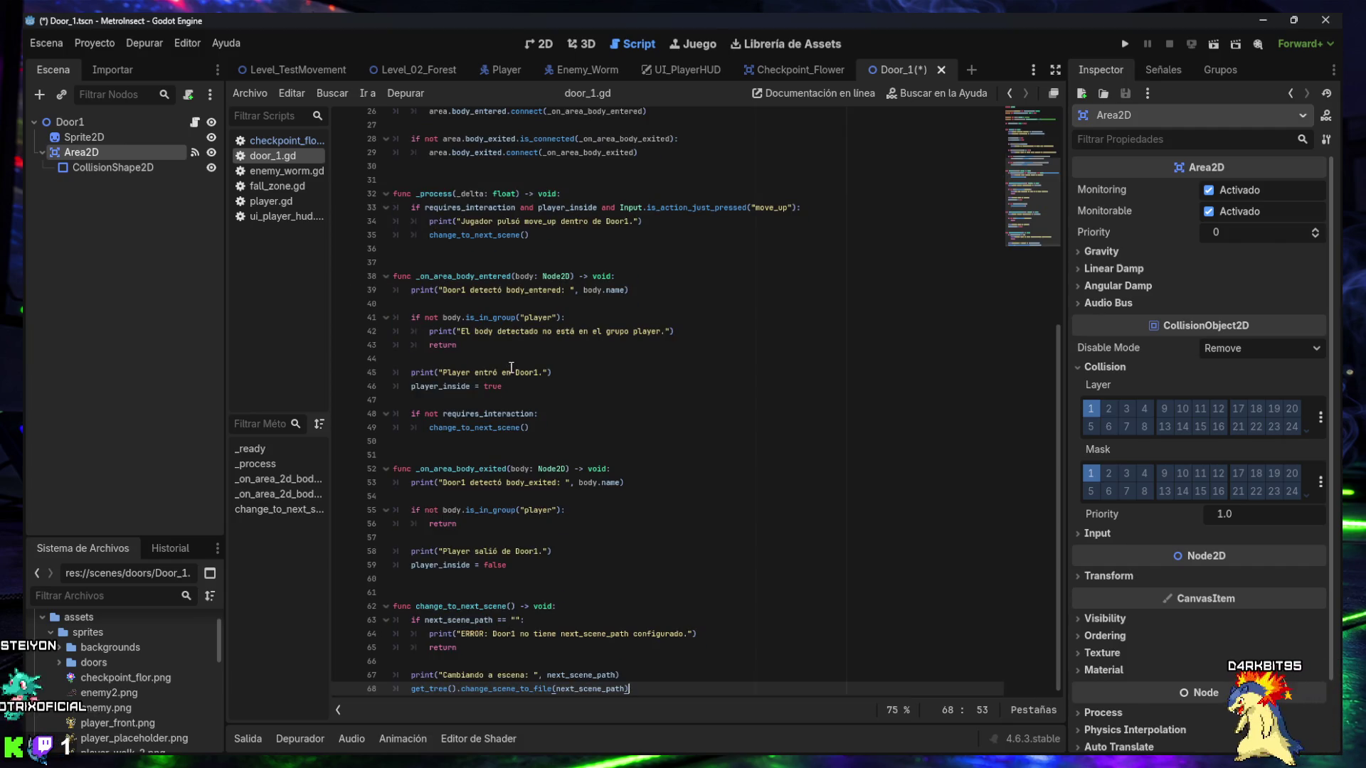
- Undo the paste and re-paste the revised door_1.gd code over the original script
scroll(594, 469, "up", 5)
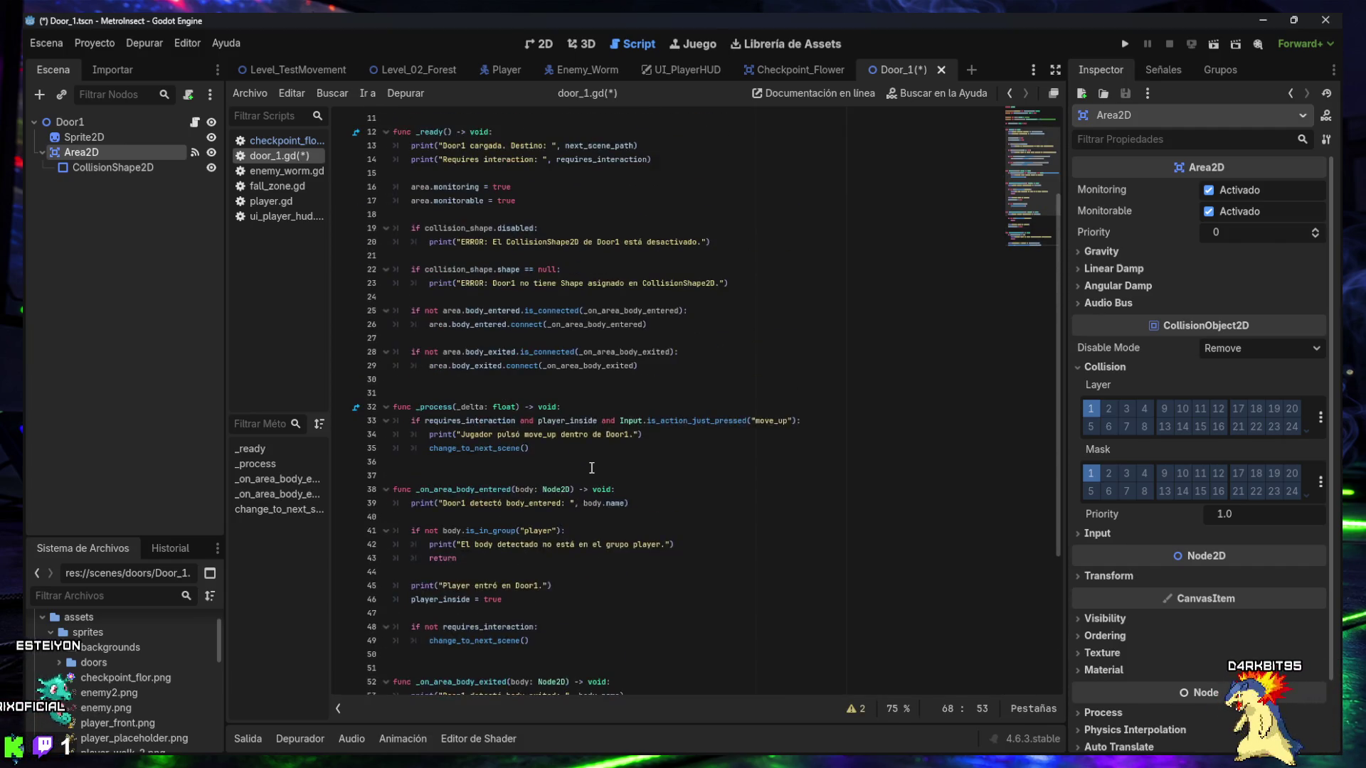
scroll(591, 464, "down", 5)
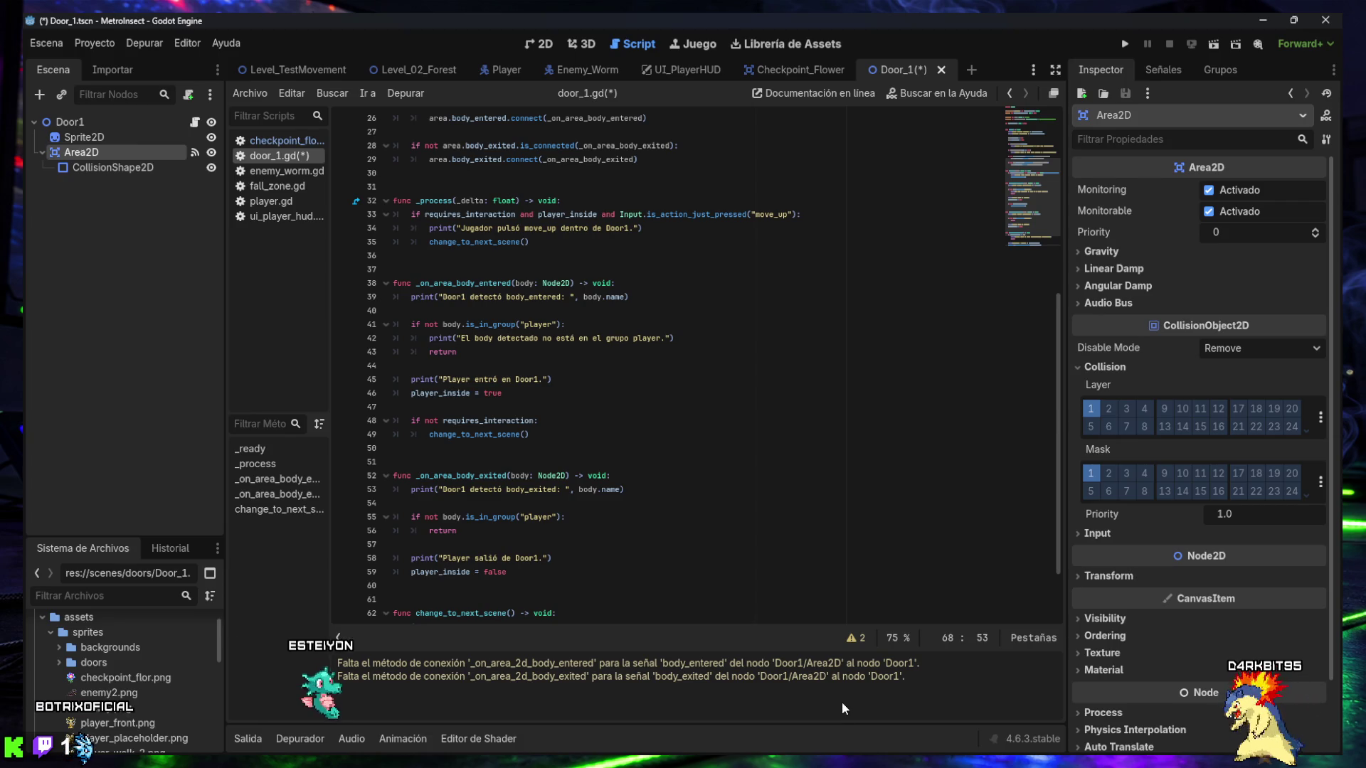
left_click(781, 556)
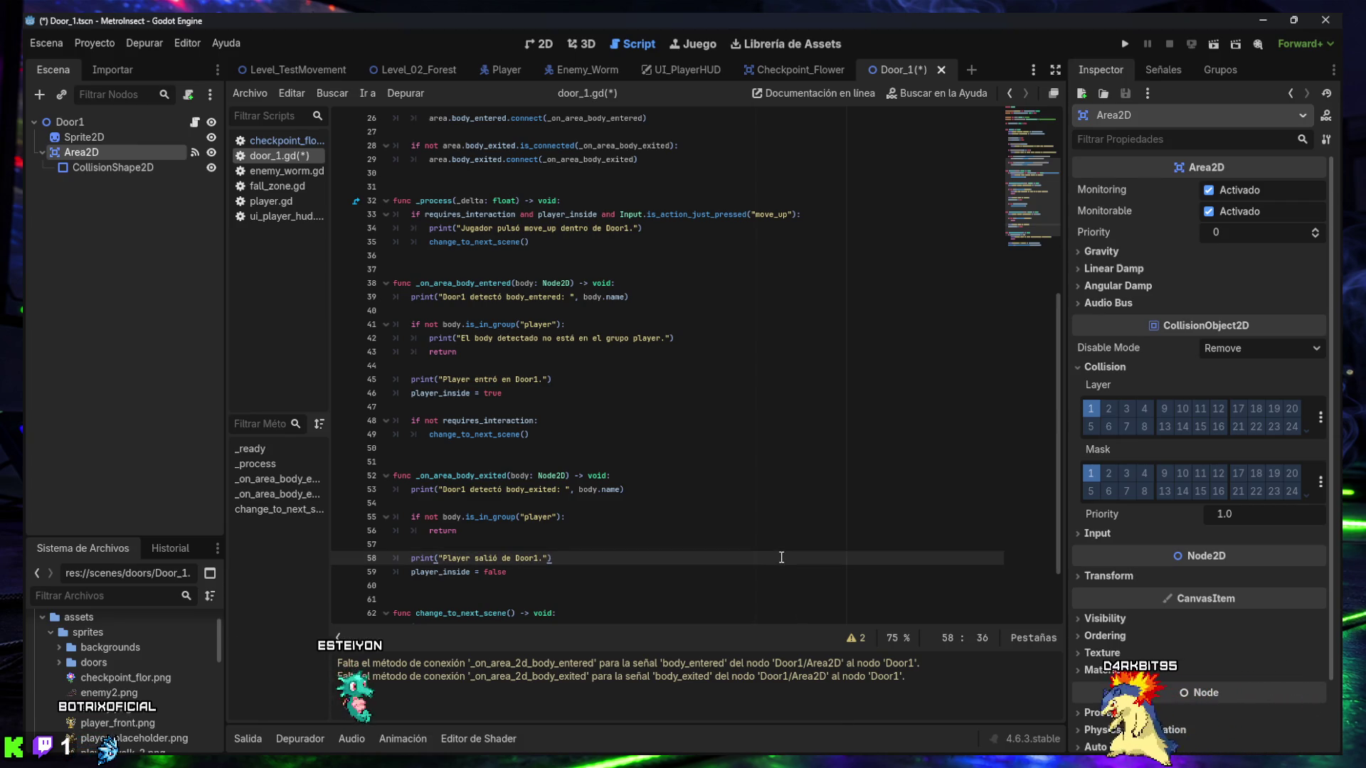
key("ctrl+z")
key("ctrl+s")
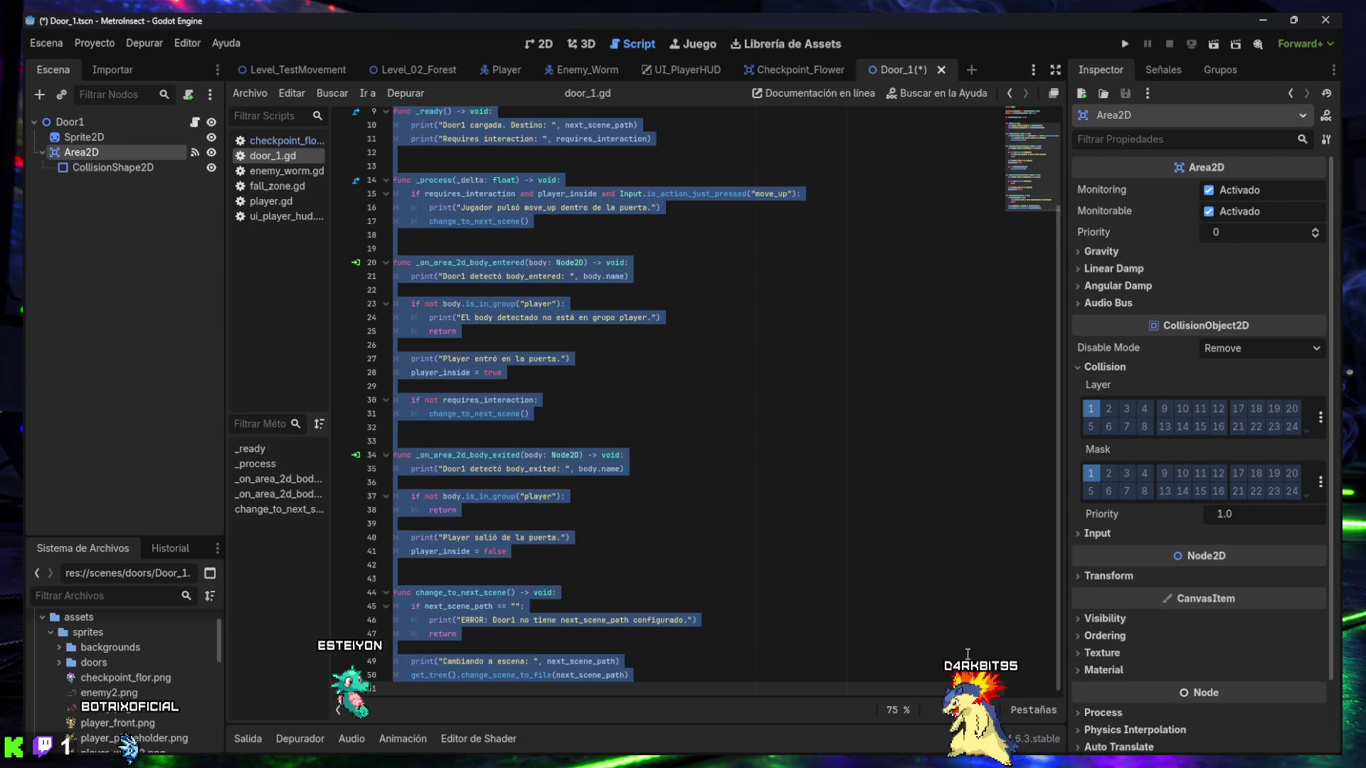
key("ctrl+v")
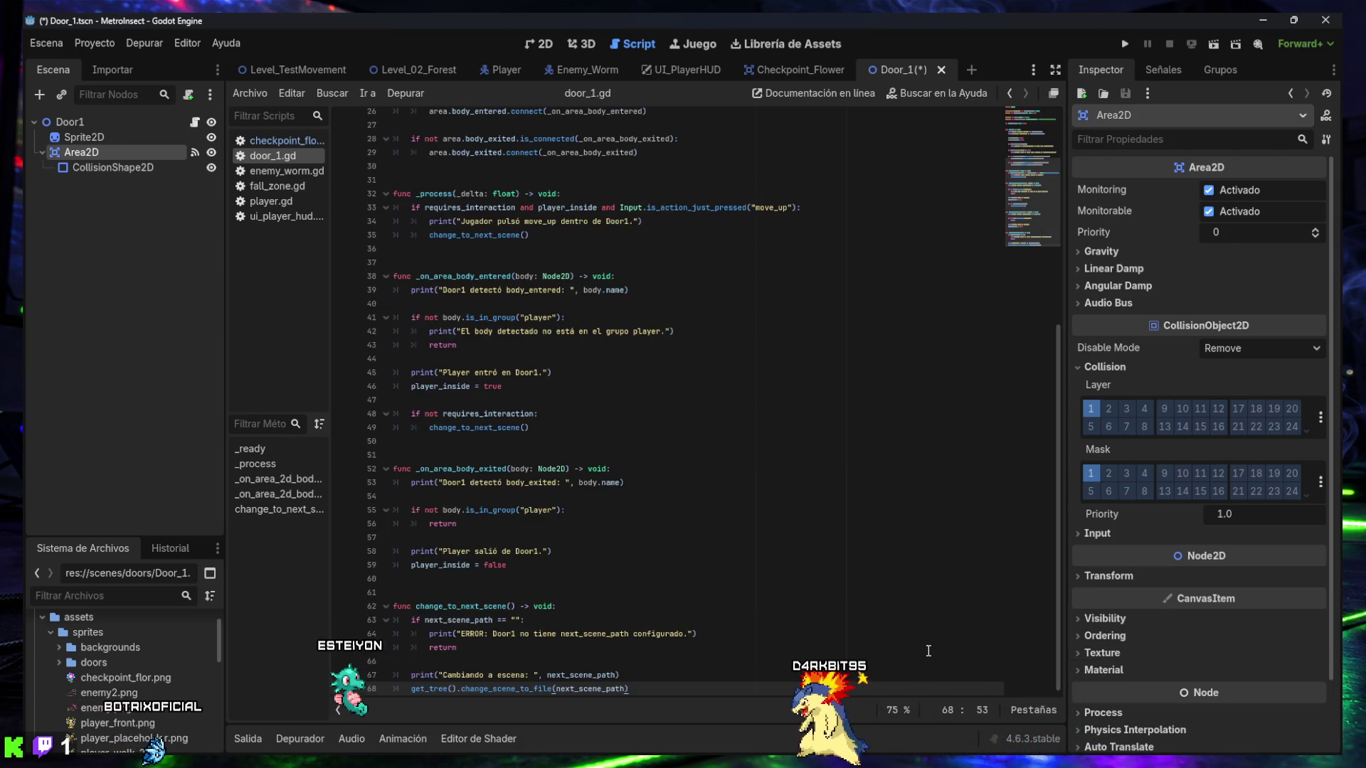
- Check the script's warnings and save door_1.gd
left_click(858, 709)
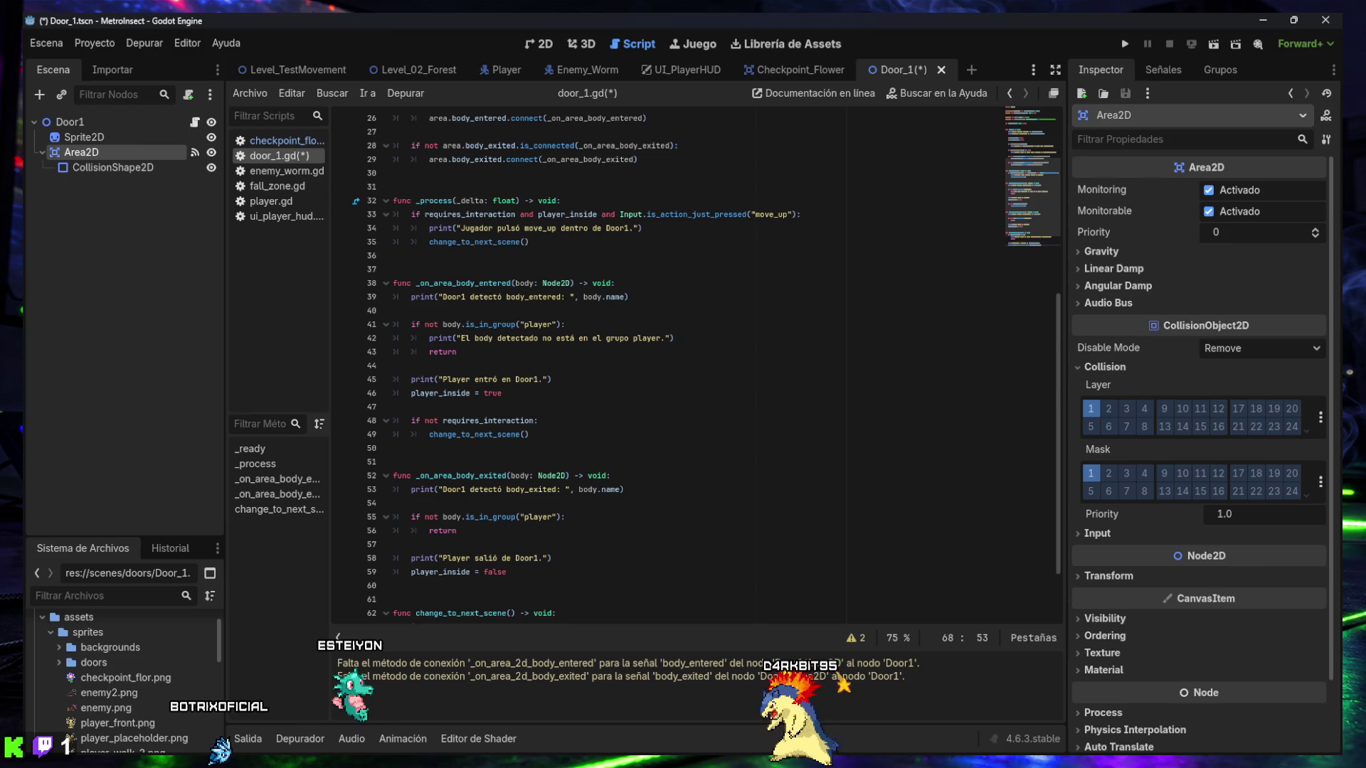
left_click(824, 467)
key("ctrl+s")
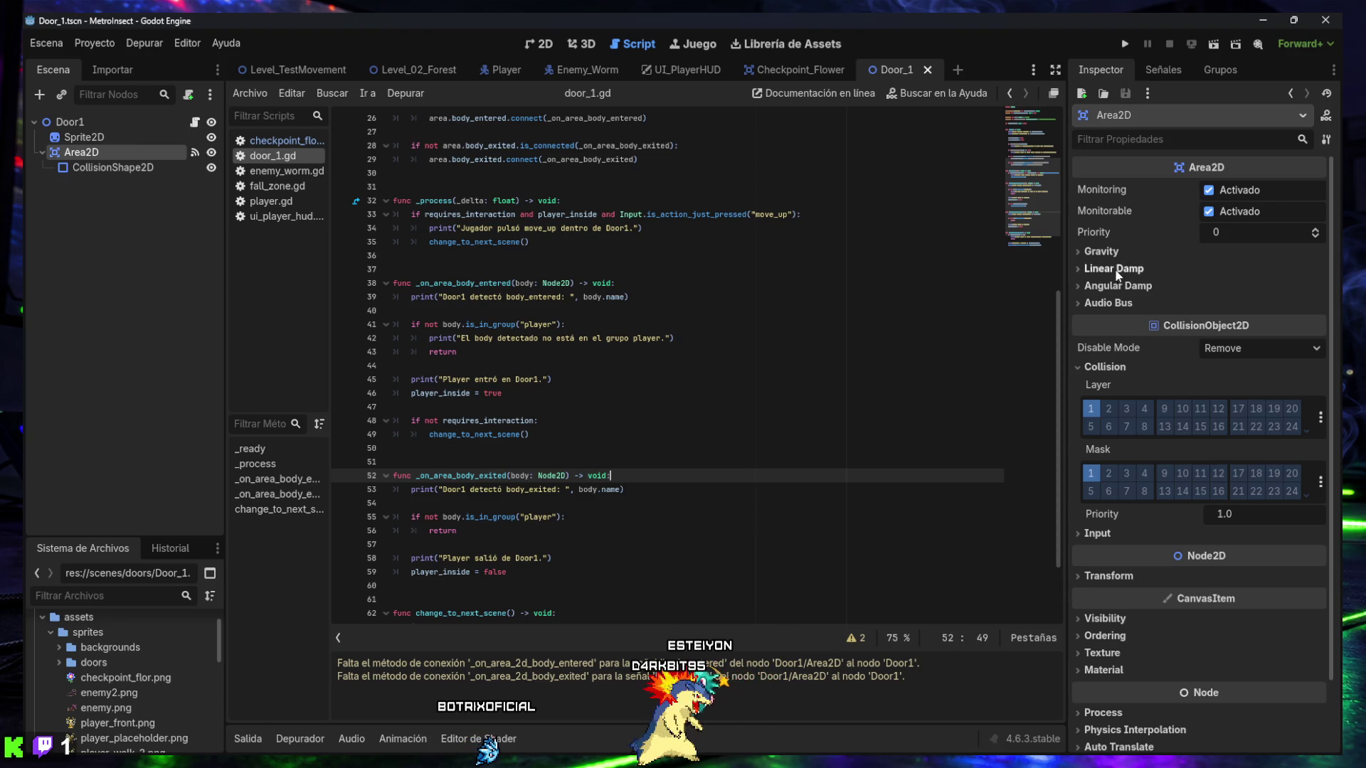
left_click(512, 69)
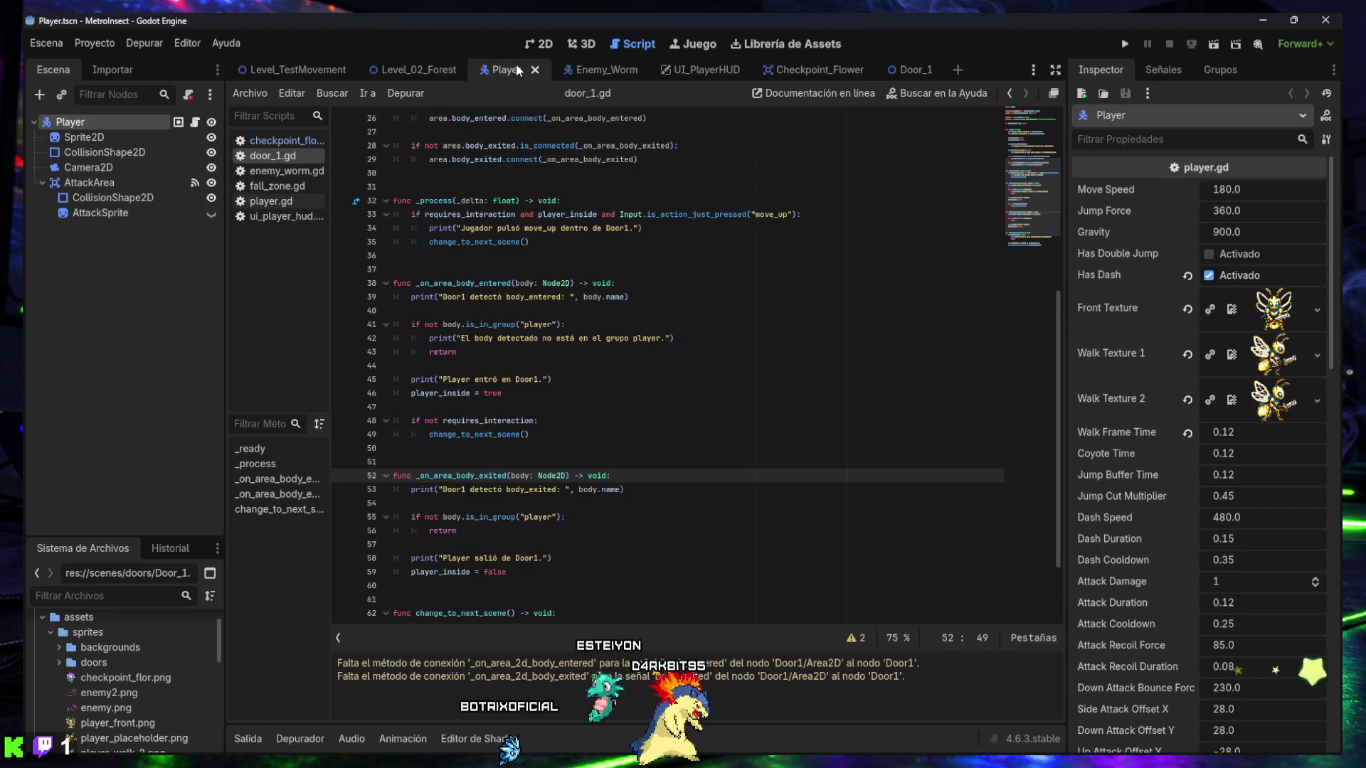
- Confirm in the Player scene's Groups dock that Player is in the 'player' group, then return to Level_TestMovement
left_click(537, 42)
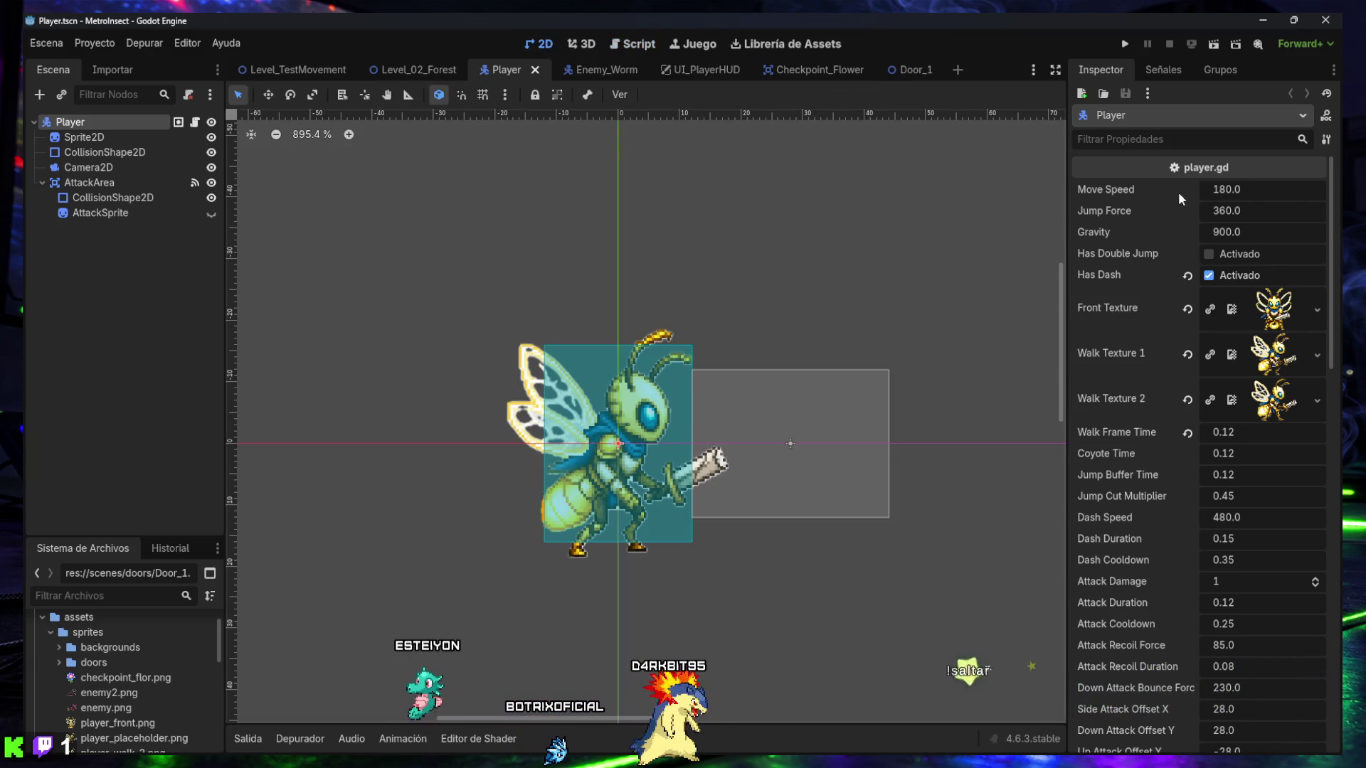
left_click(1207, 71)
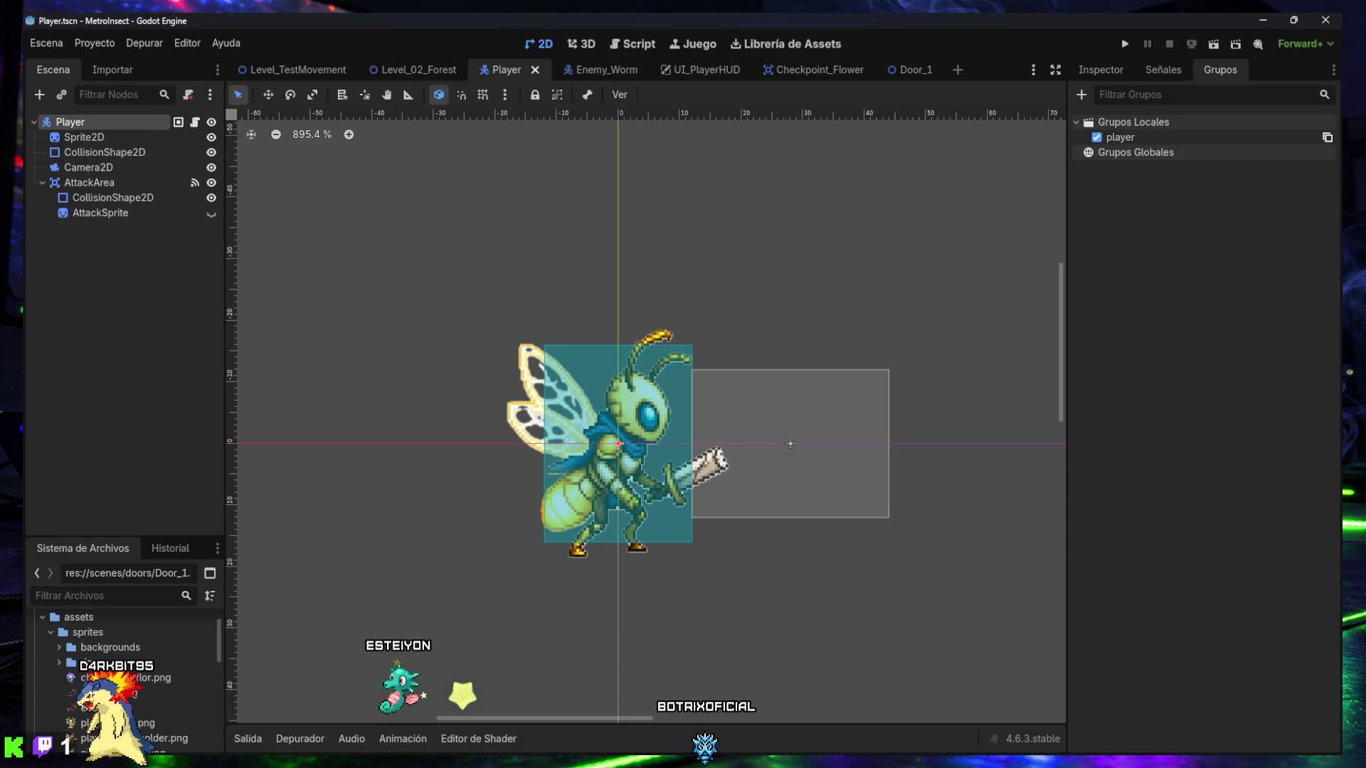
left_click(310, 65)
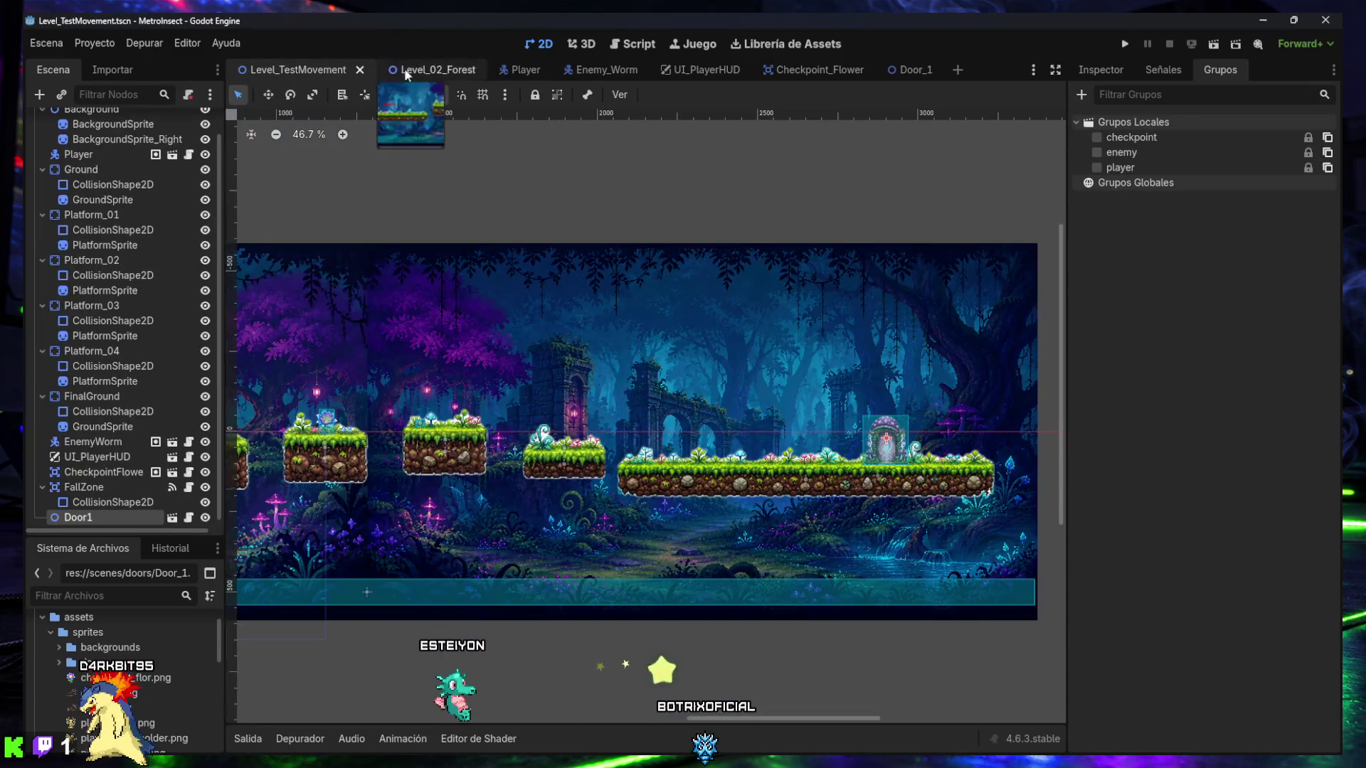
- Run Level_TestMovement and walk the player right across the platforms to the mushroom portal door
left_click(1214, 45)
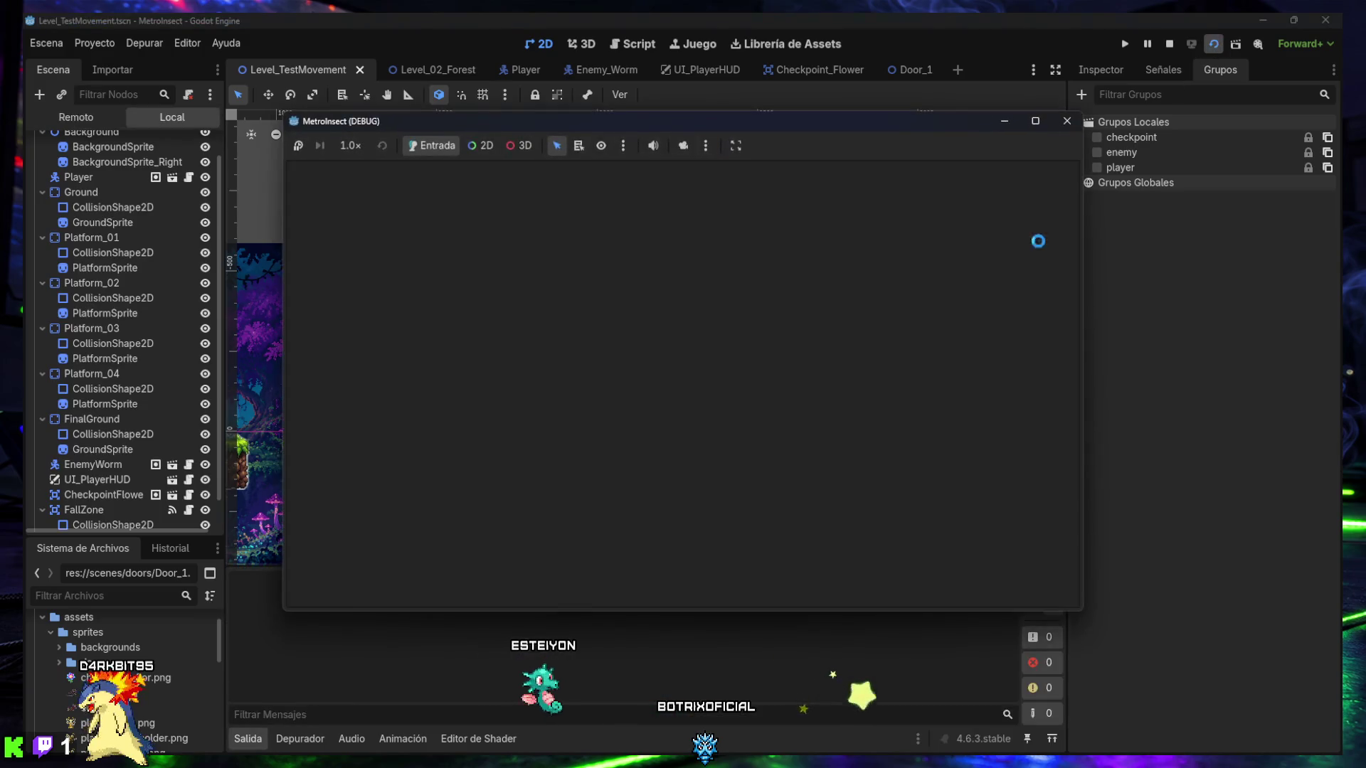
key("Right")
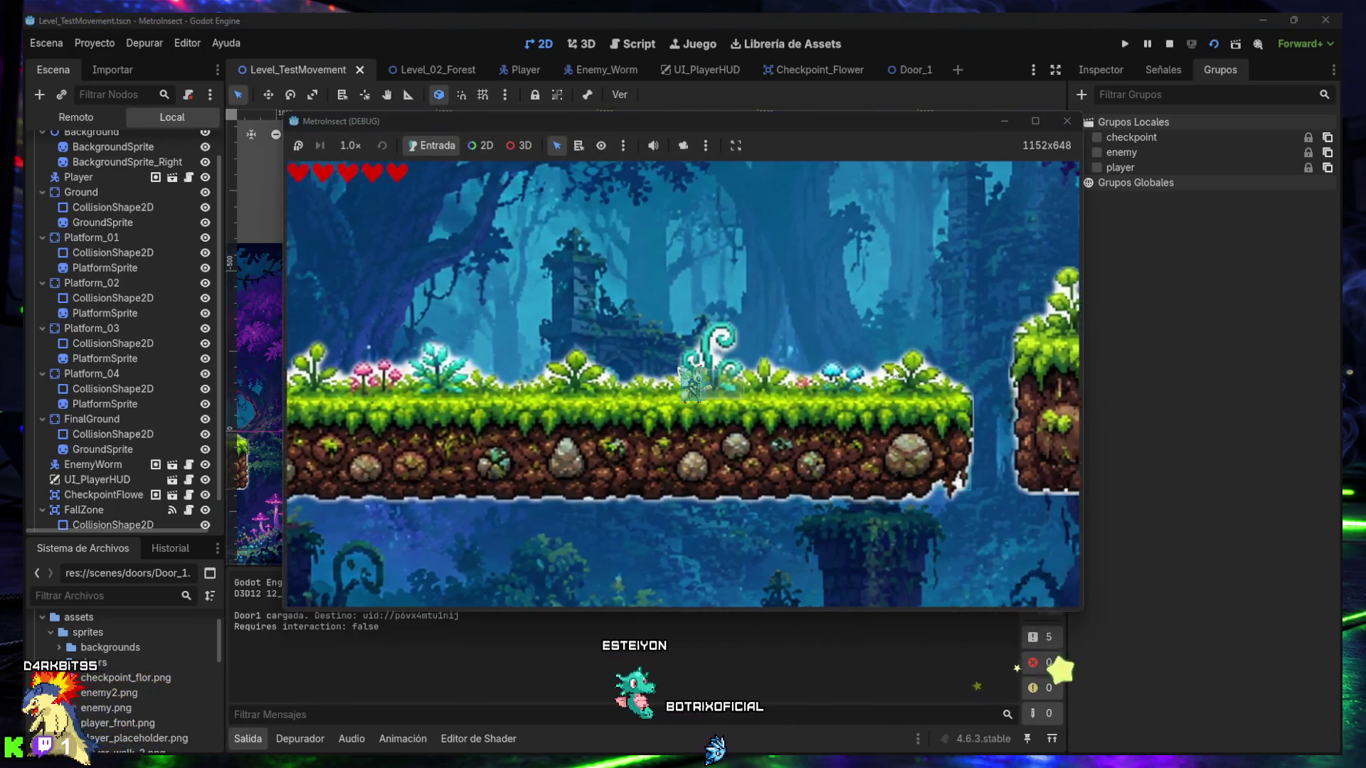
key("Right")
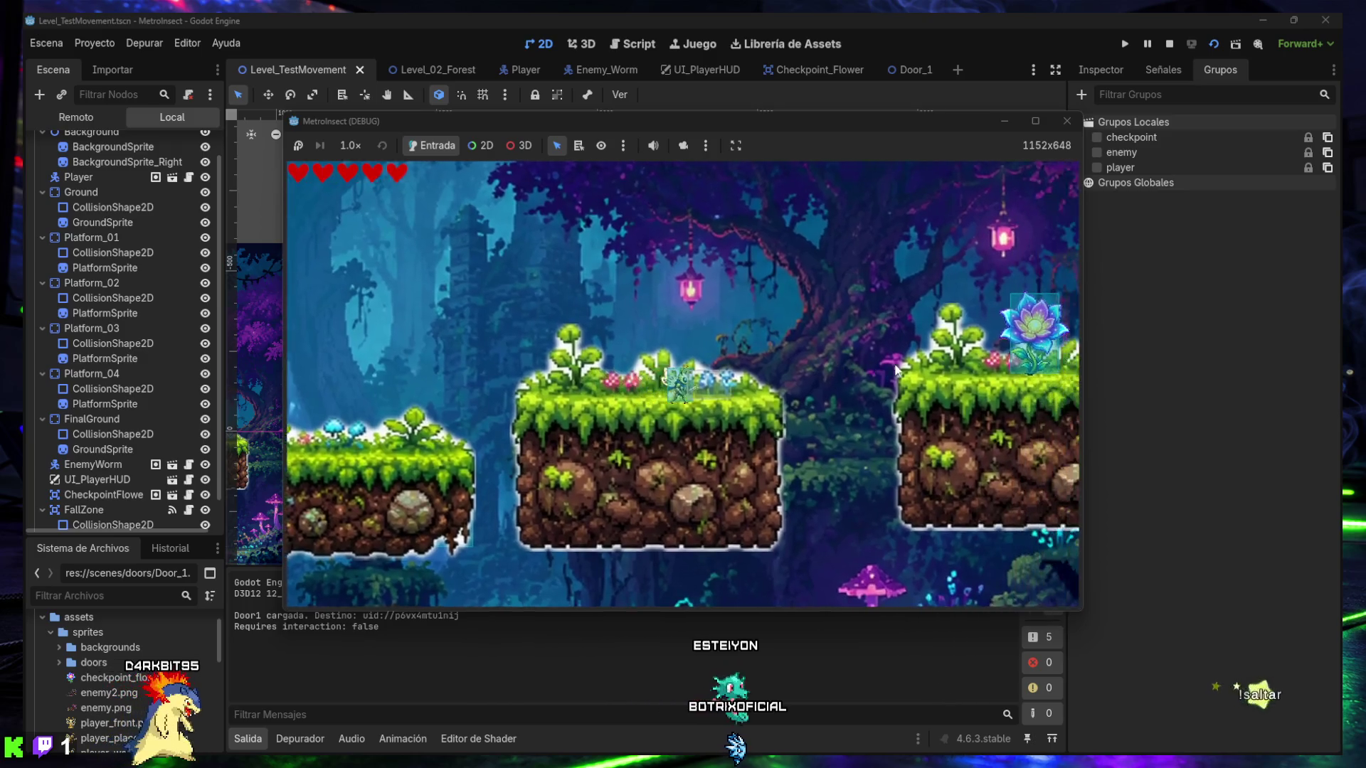
key("Right")
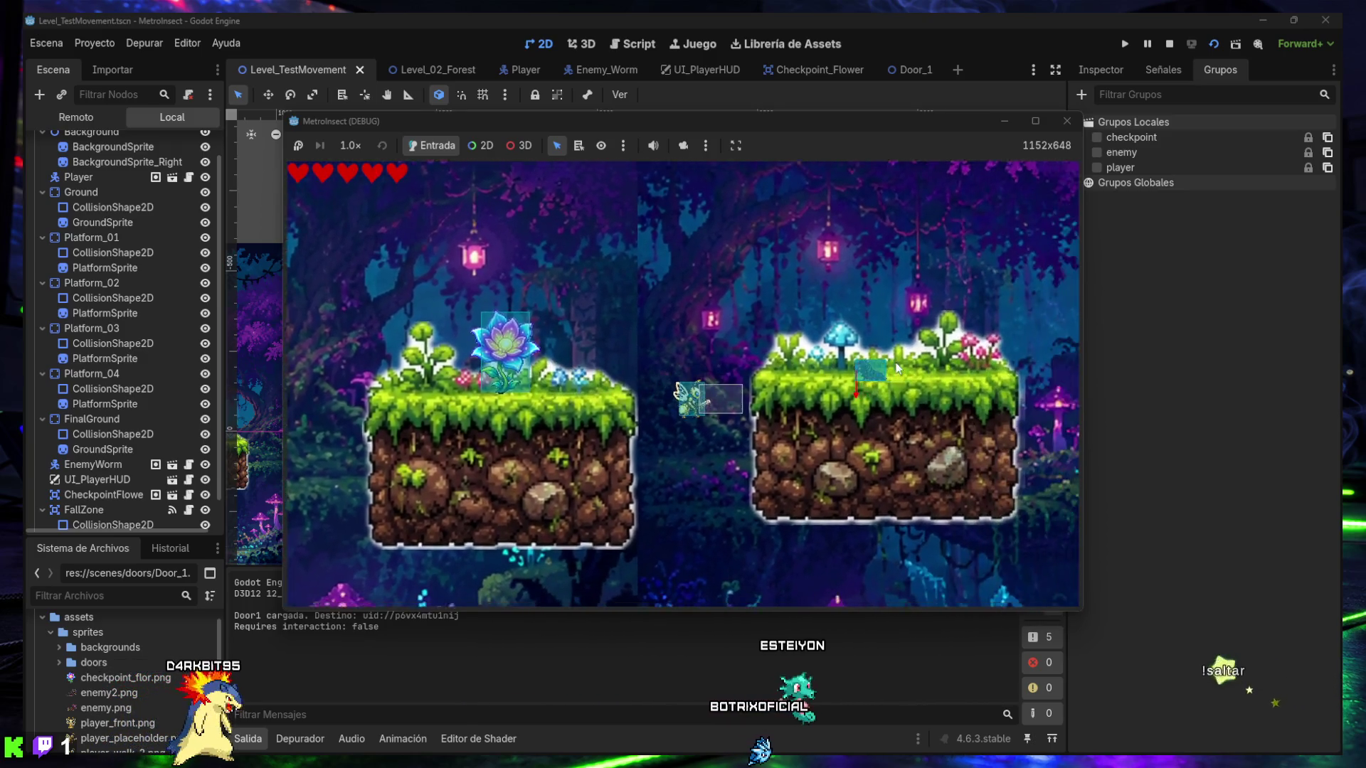
key("Right")
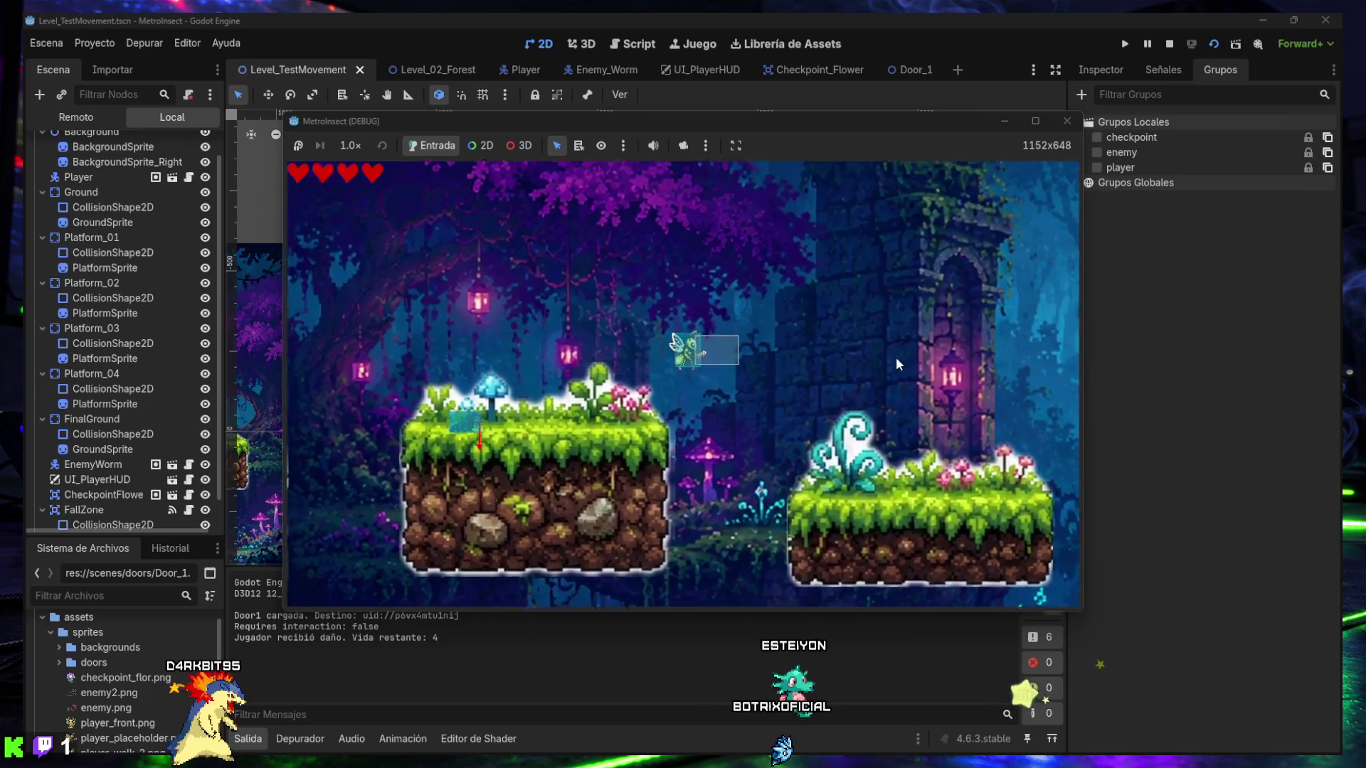
key("Right")
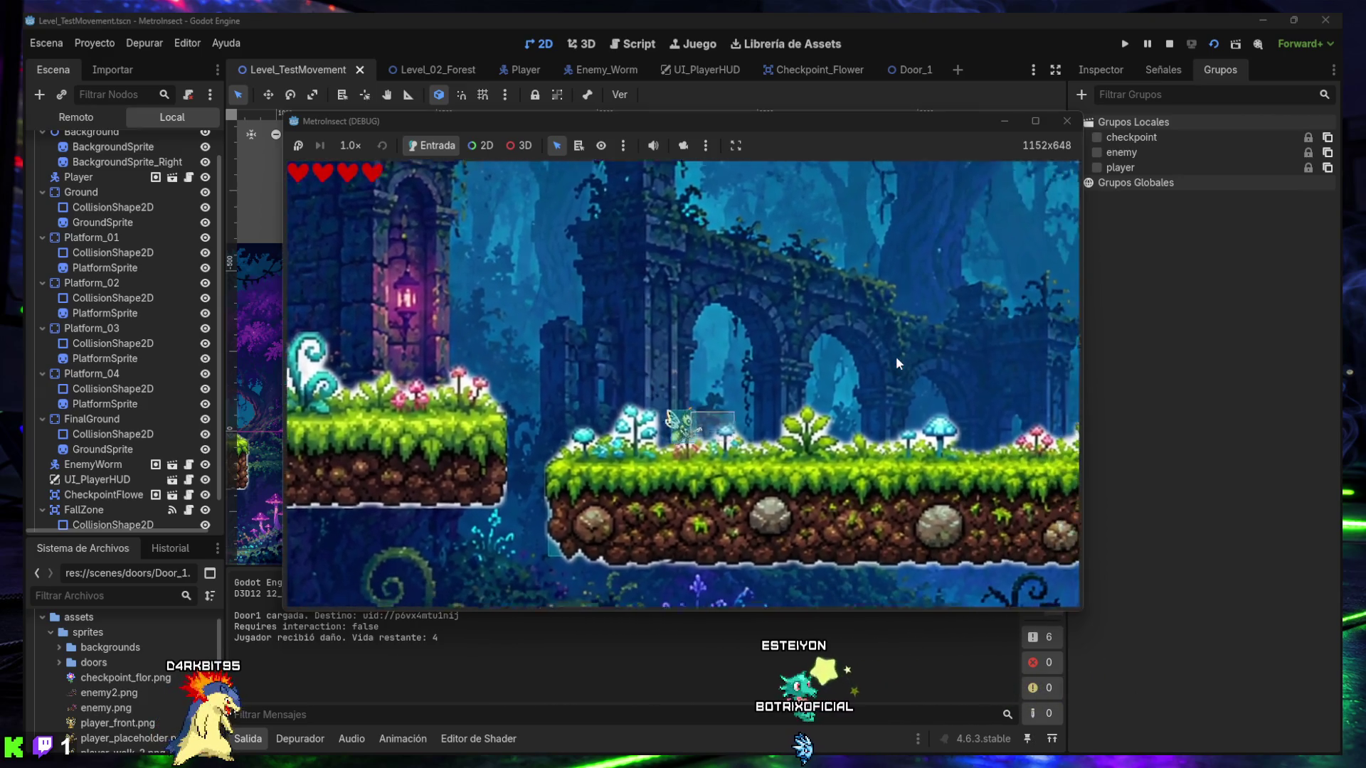
key("Right")
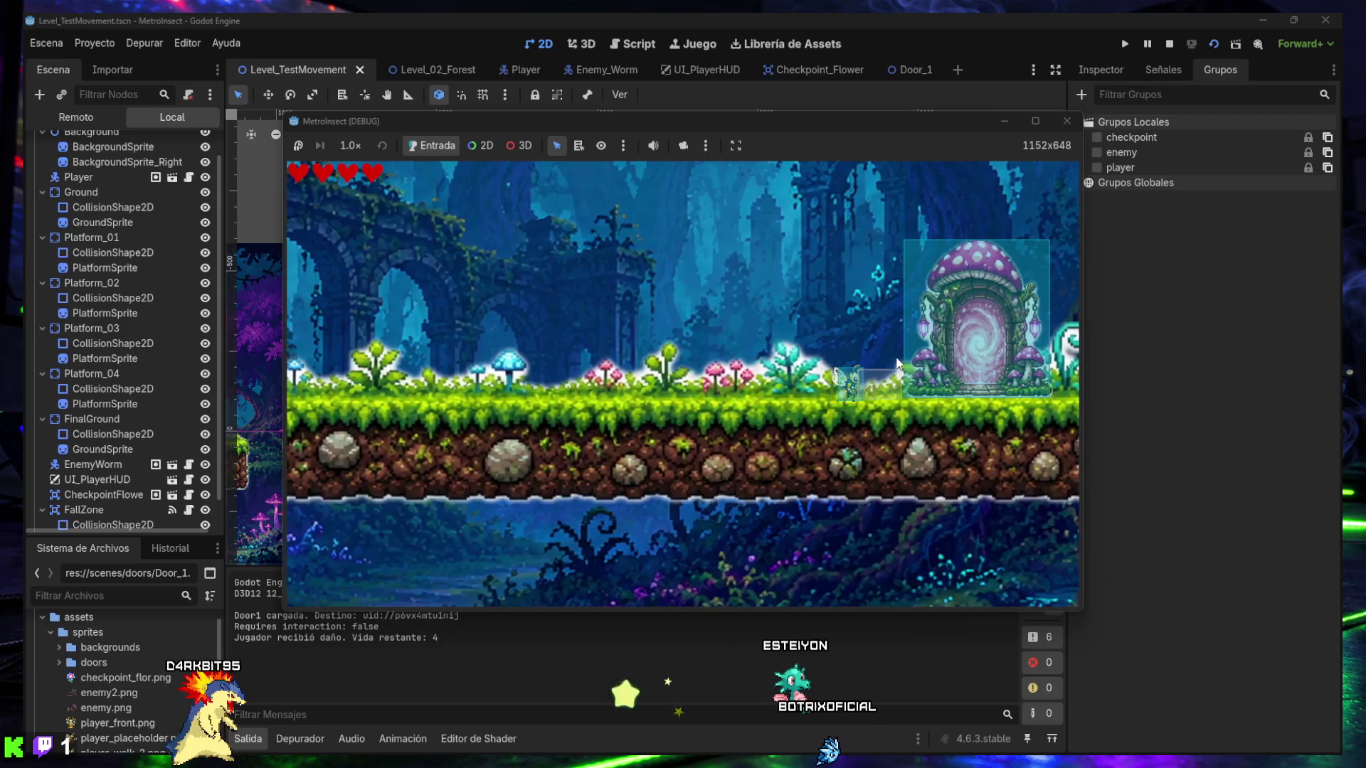
- Jump and nudge the player inside the portal door, then stop the running game
key("space")
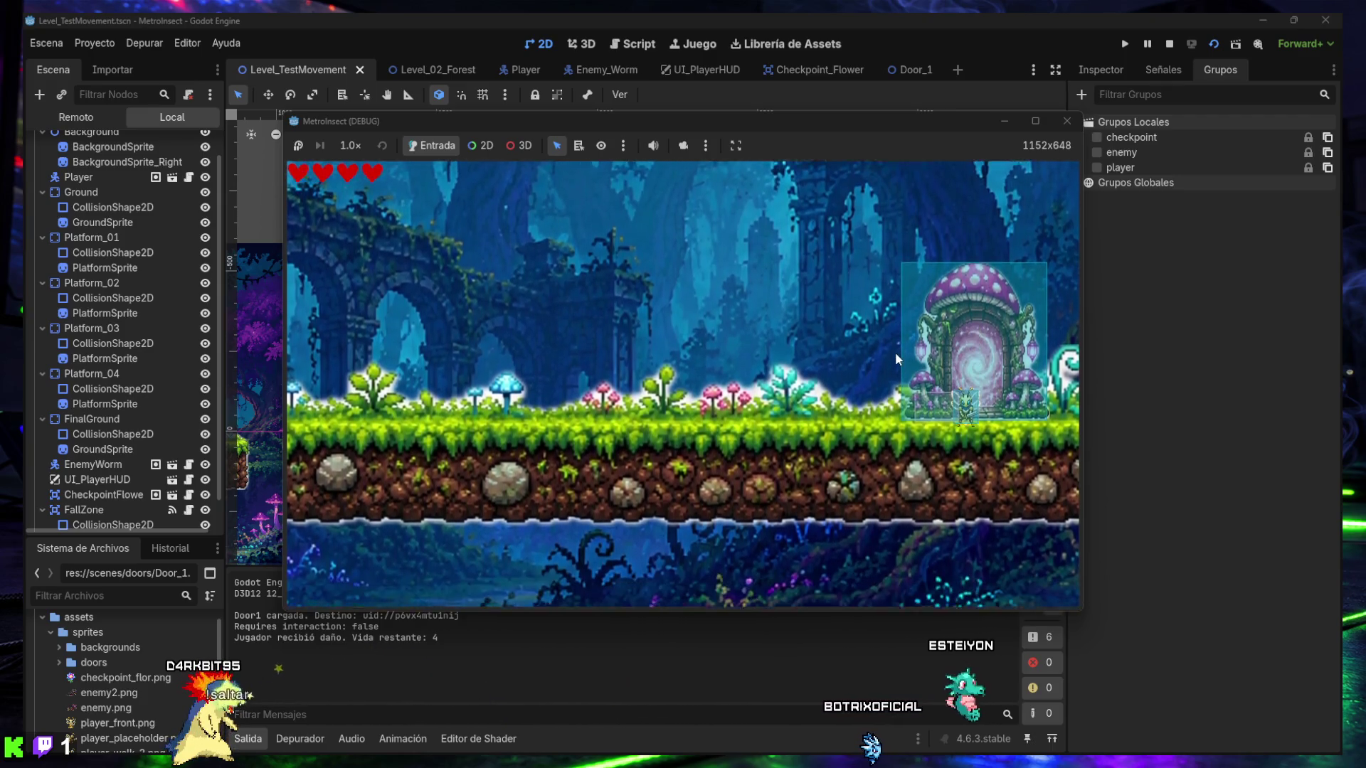
key("Right")
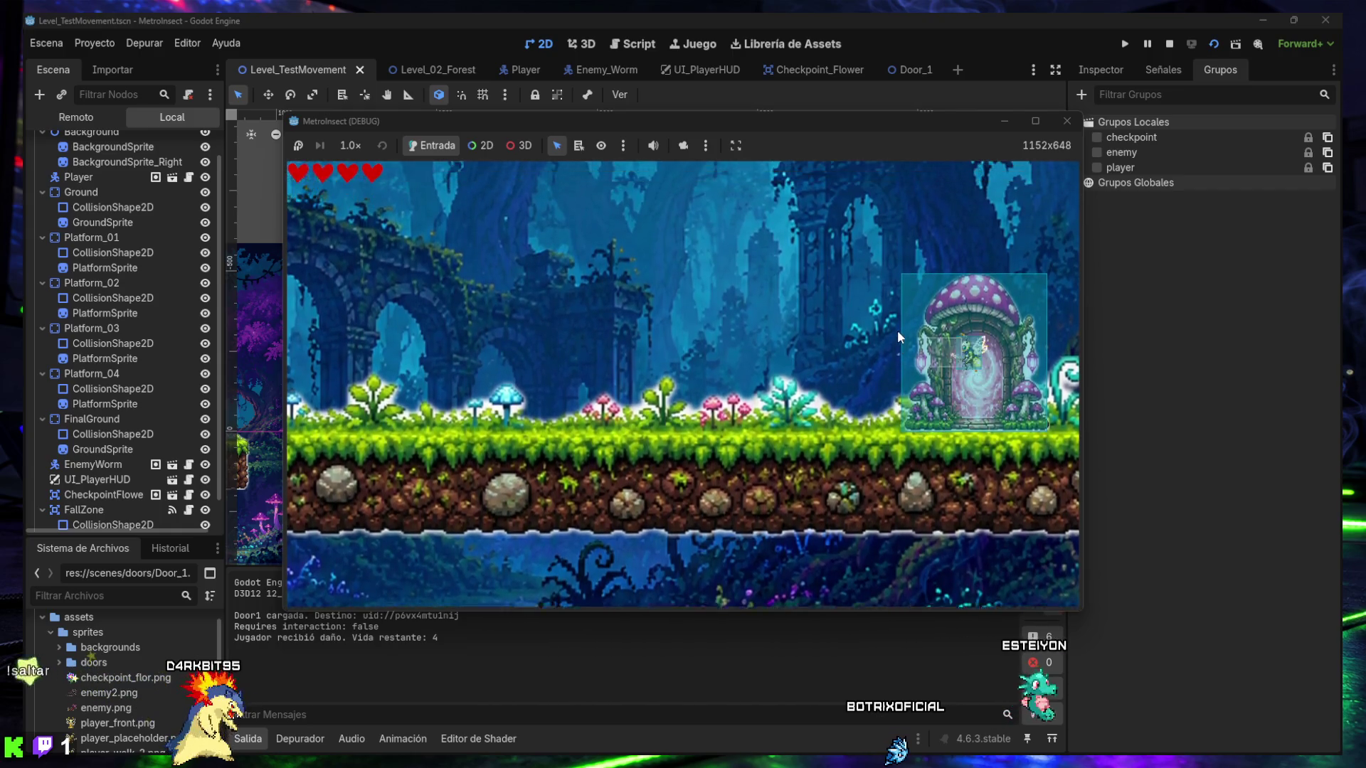
key("space")
key("Right")
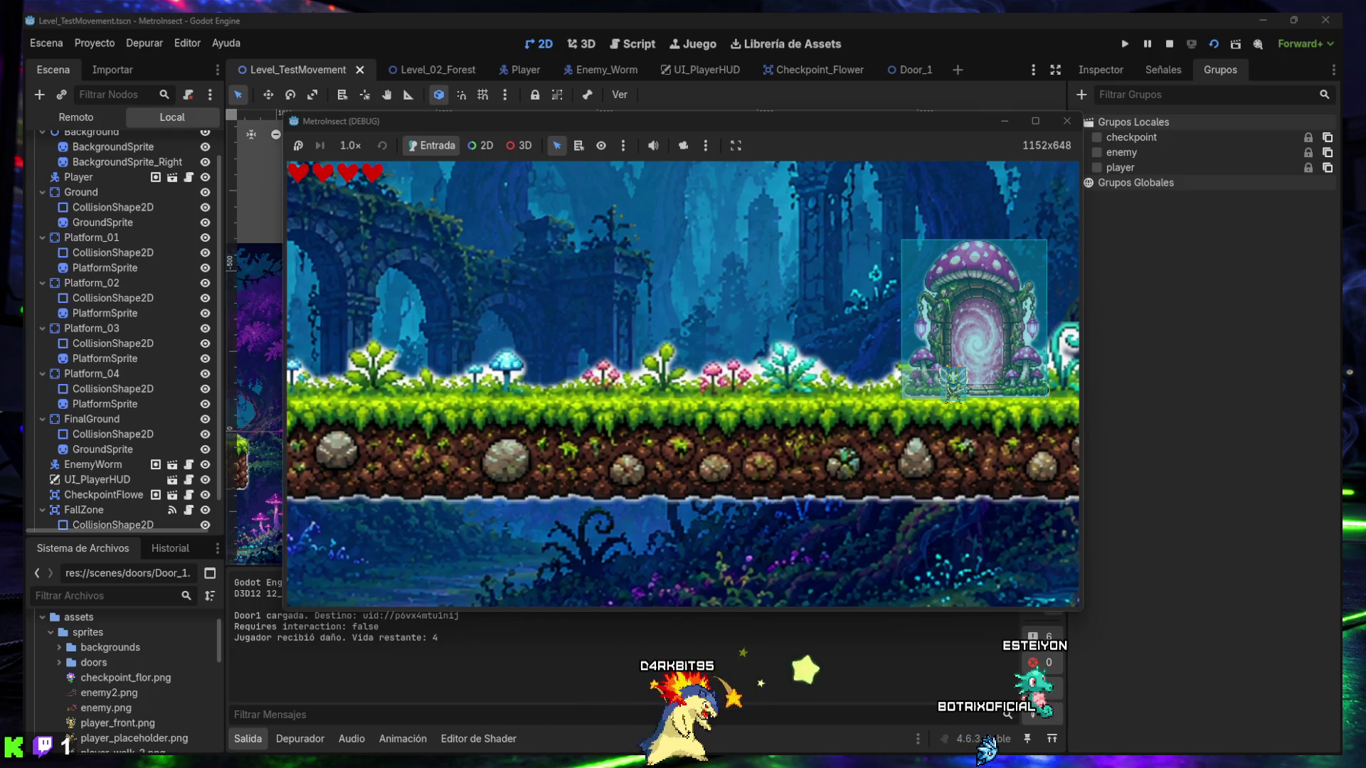
left_click(1066, 121)
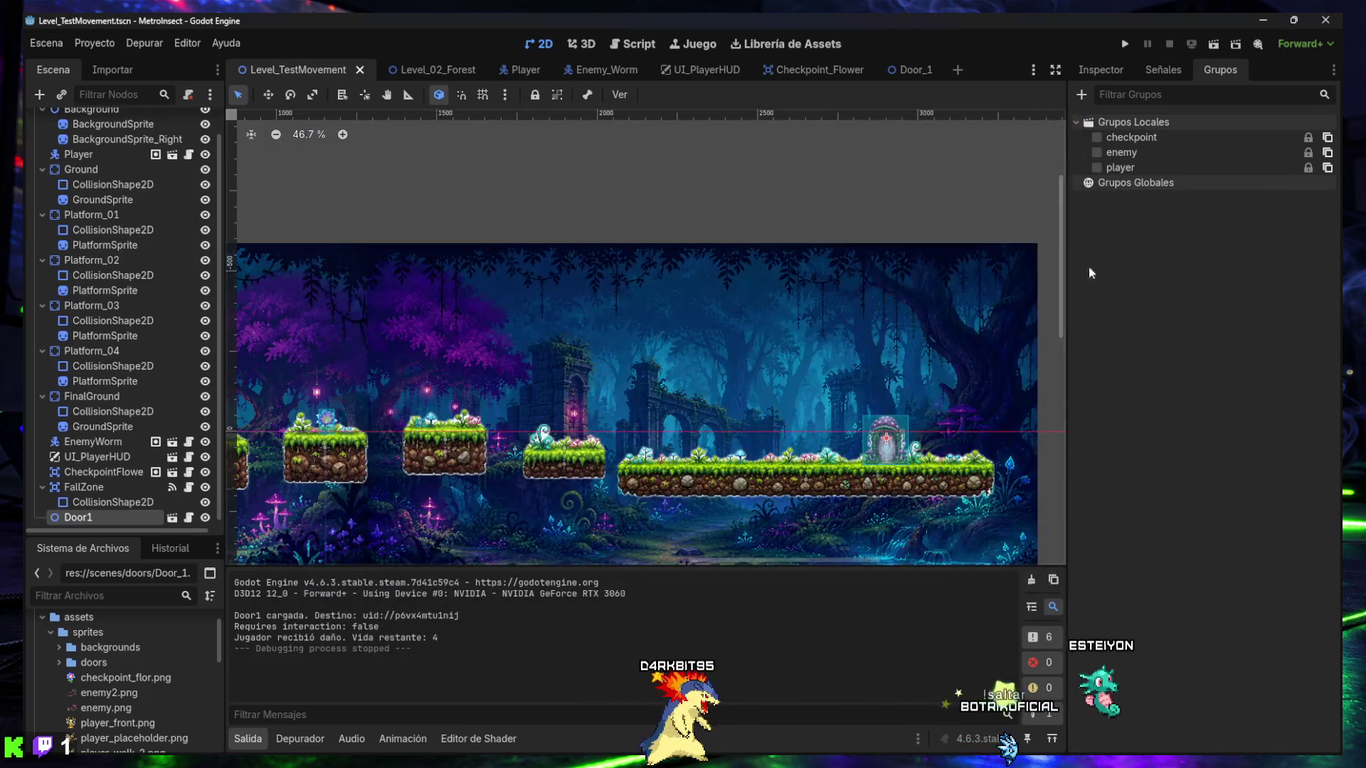
- Compare Door1's properties with the Player scene's collision layer settings
left_click(1102, 70)
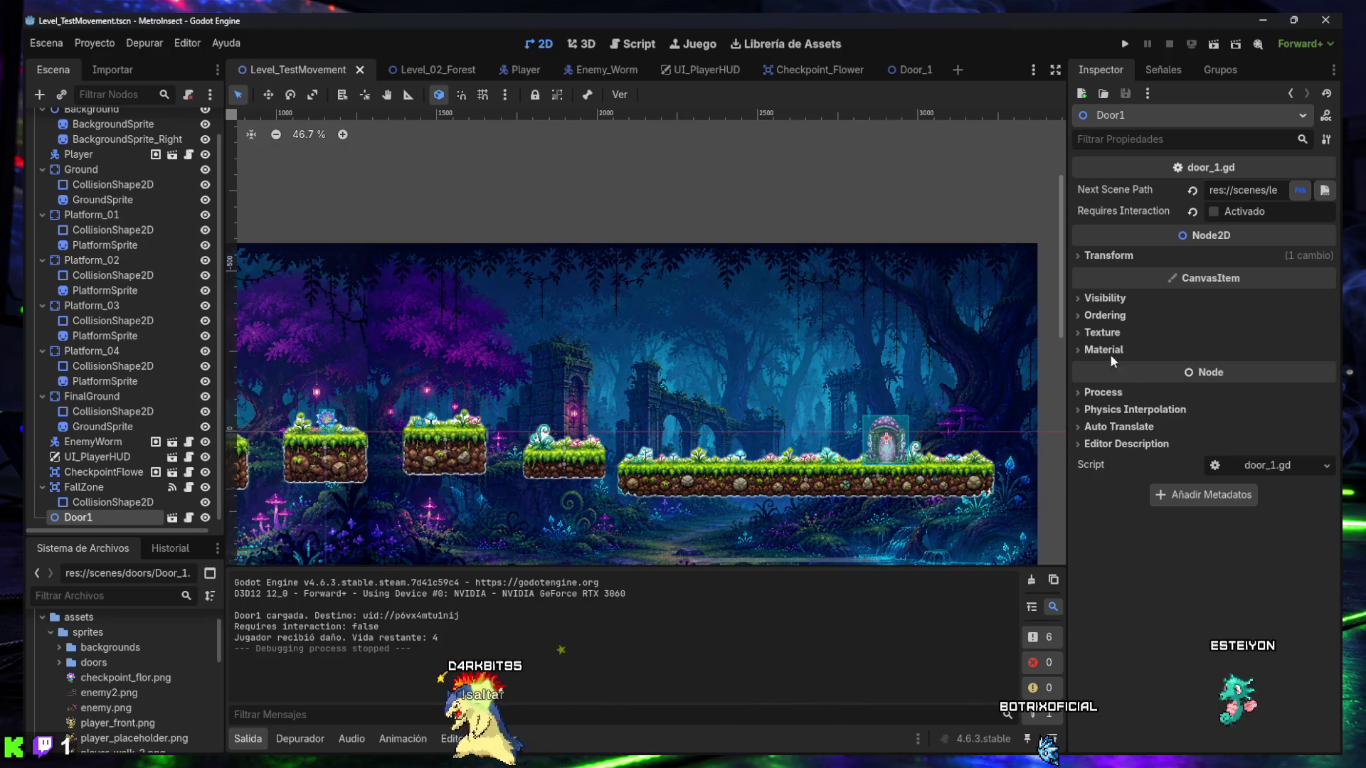
mouse_move(586, 71)
left_click(517, 70)
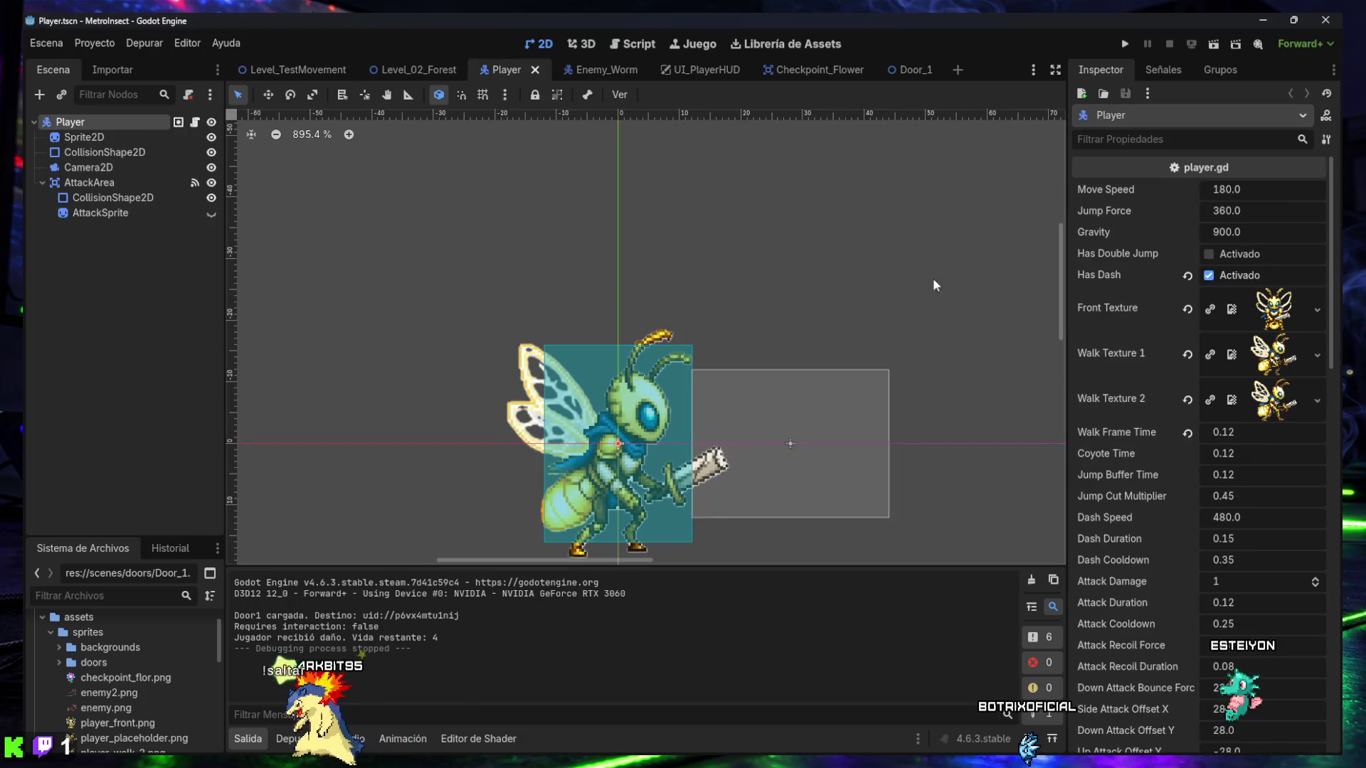
scroll(1139, 384, "down", 10)
scroll(1140, 384, "down", 5)
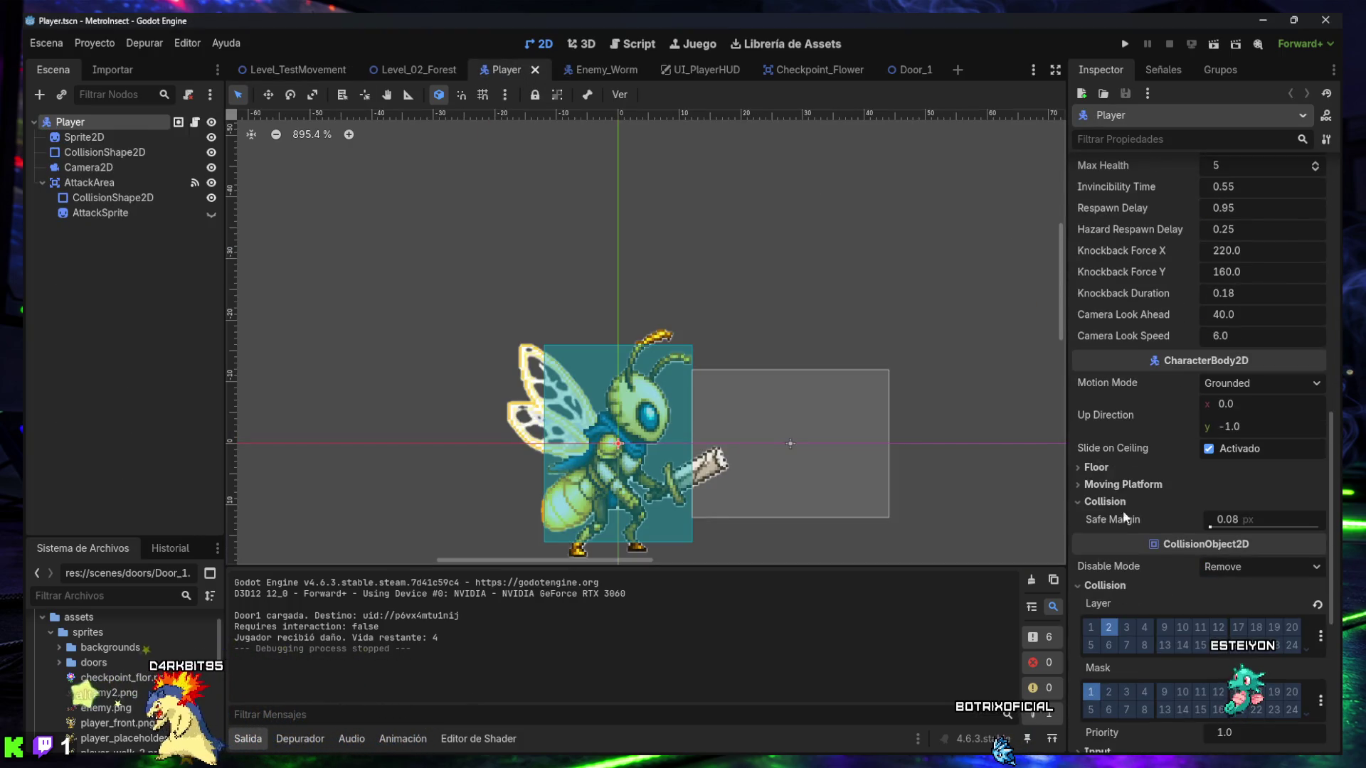
- Untick collision layer 1 on Door_1's Area2D, leaving layer 2, save, and return to Level_TestMovement
left_click(909, 69)
left_click(1098, 412)
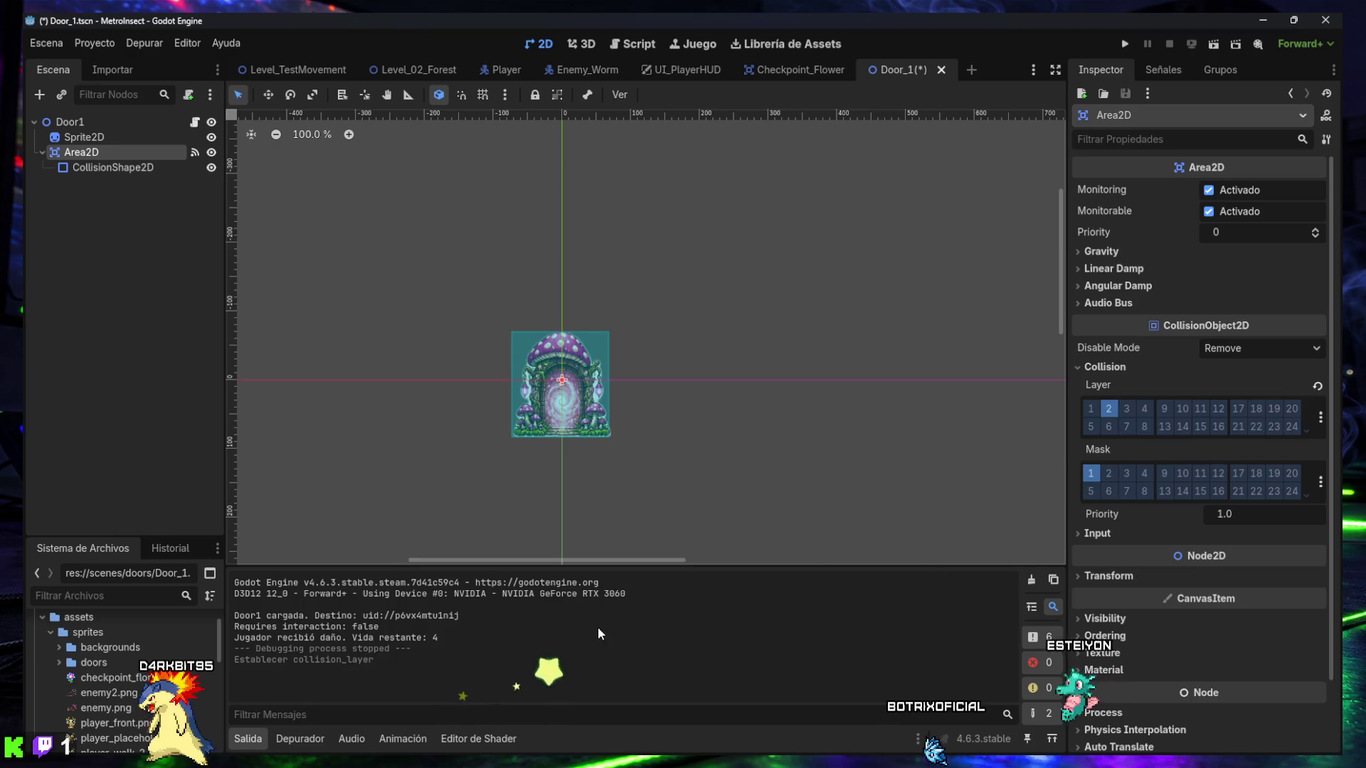
key("ctrl+s")
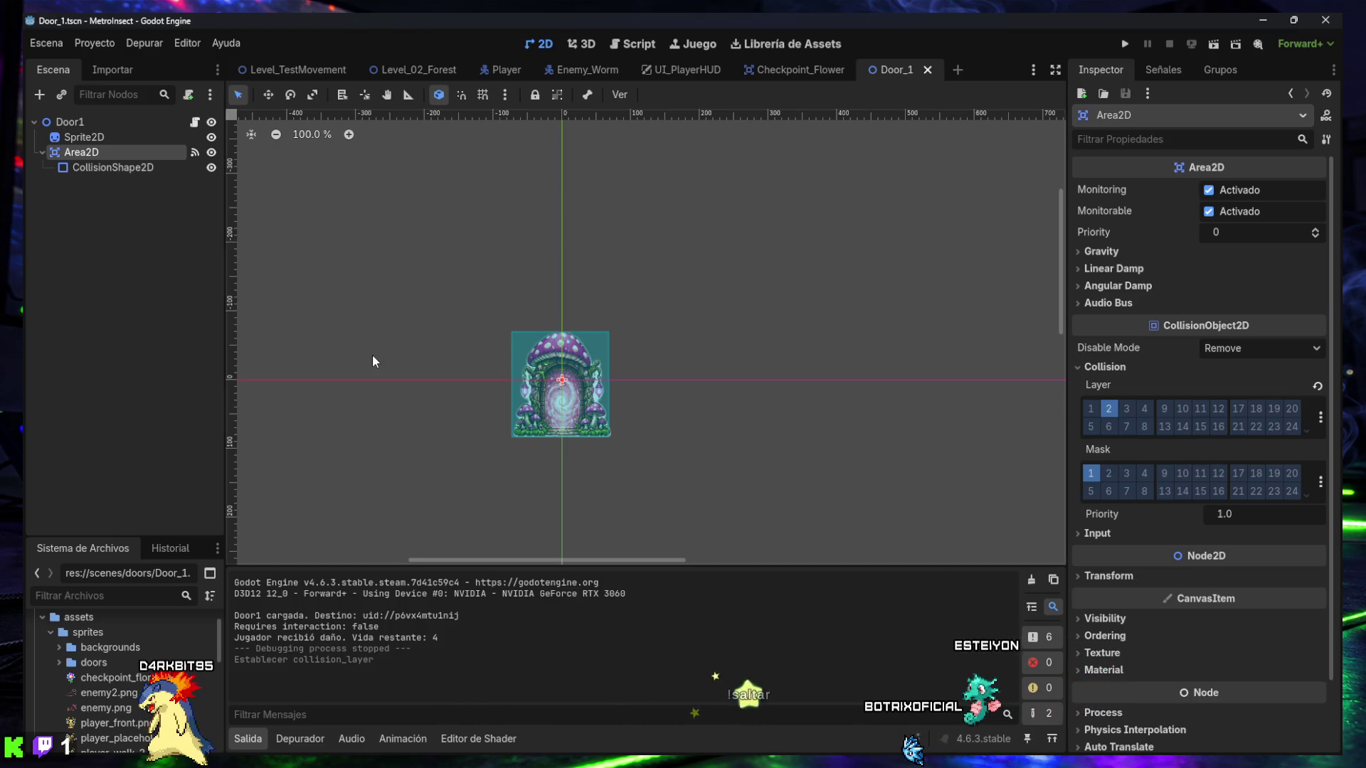
left_click(298, 69)
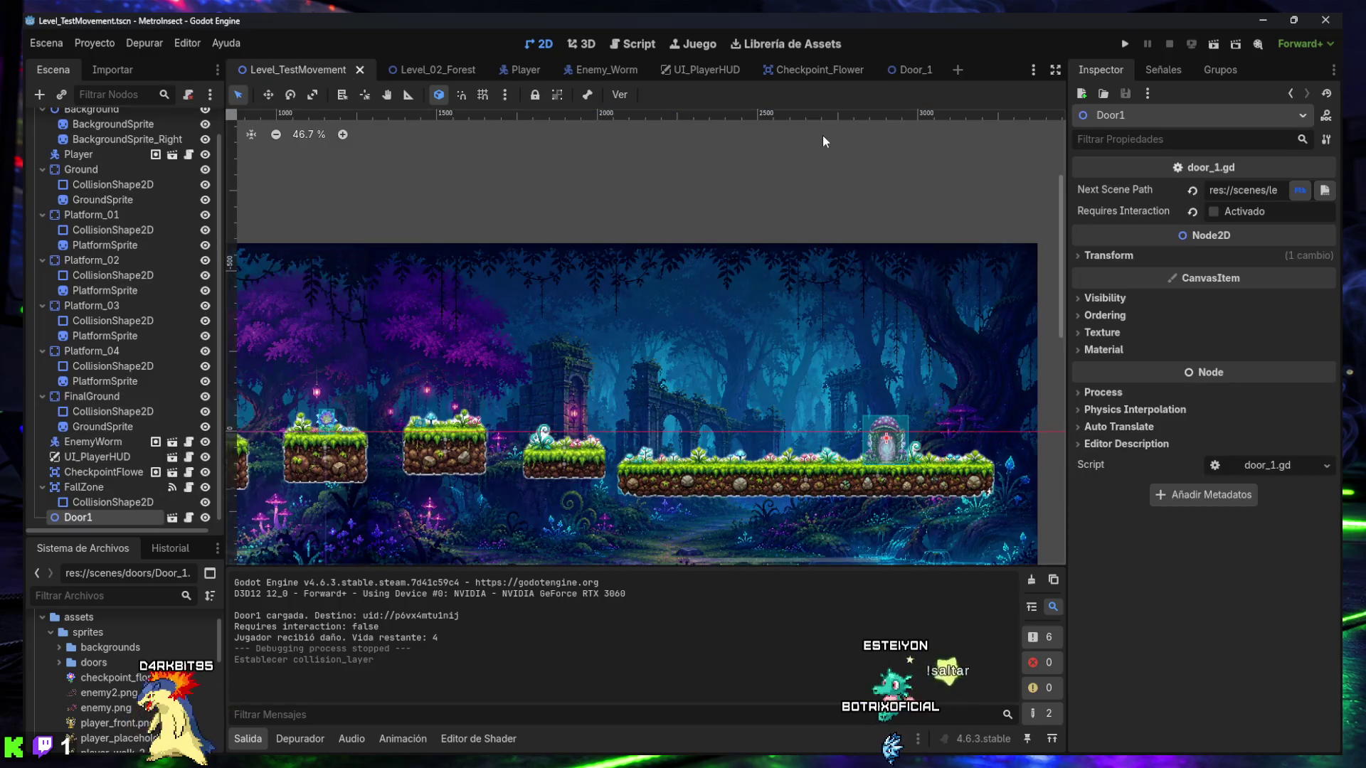
left_click(1214, 45)
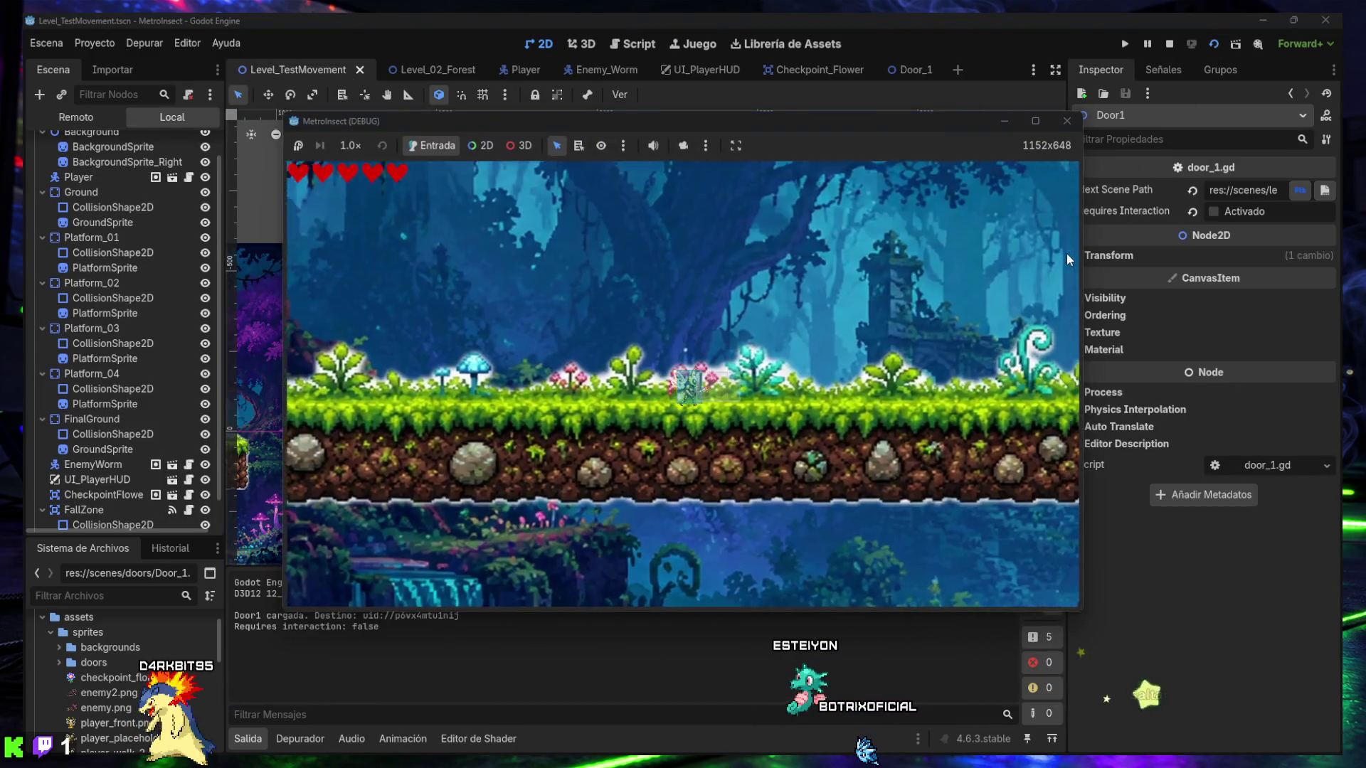
key("Right")
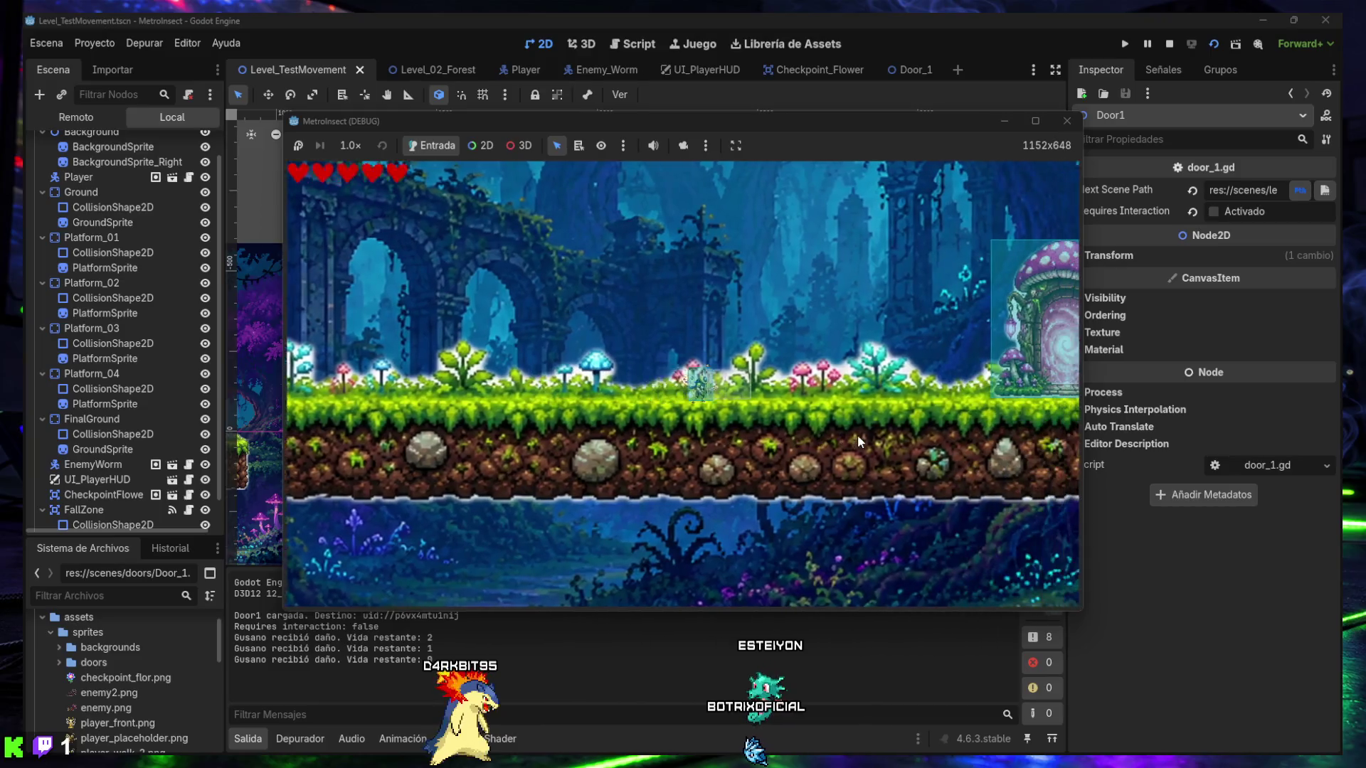
key("Right")
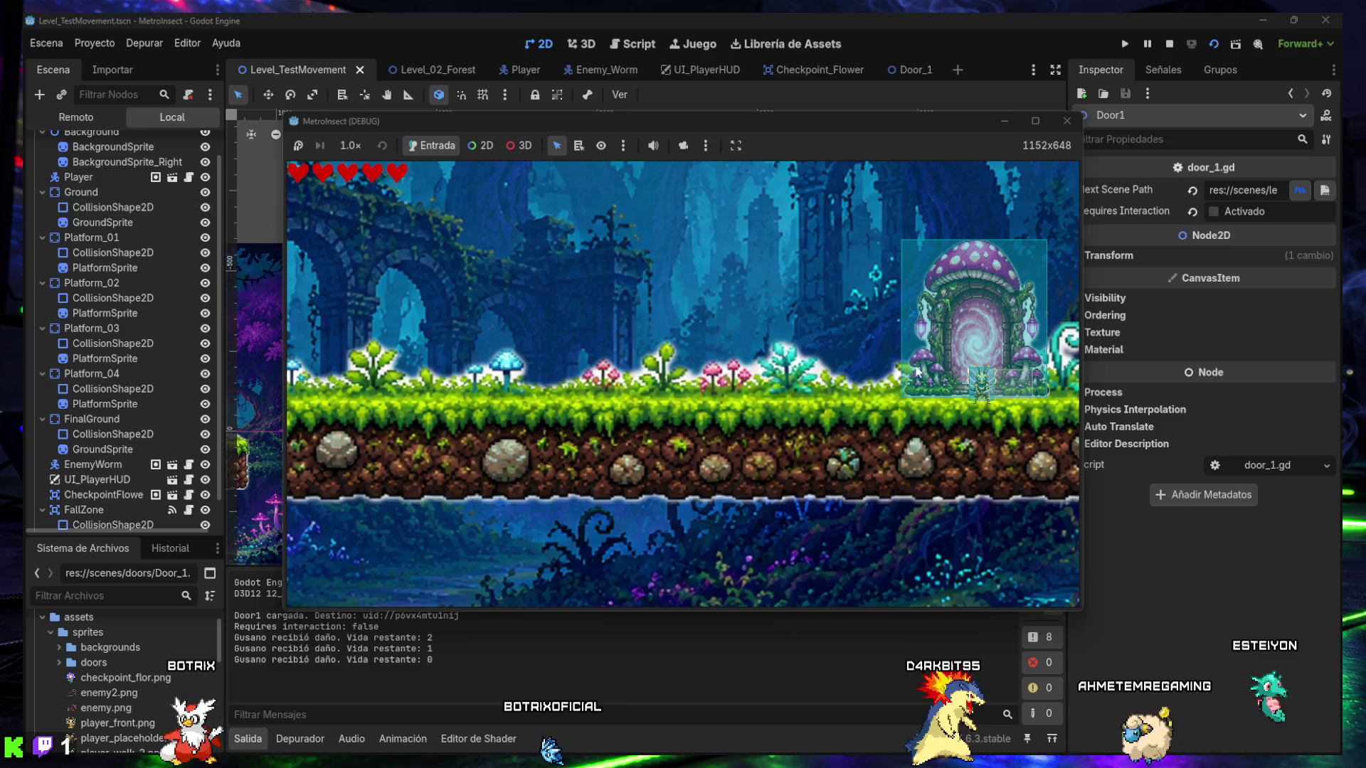
key("space")
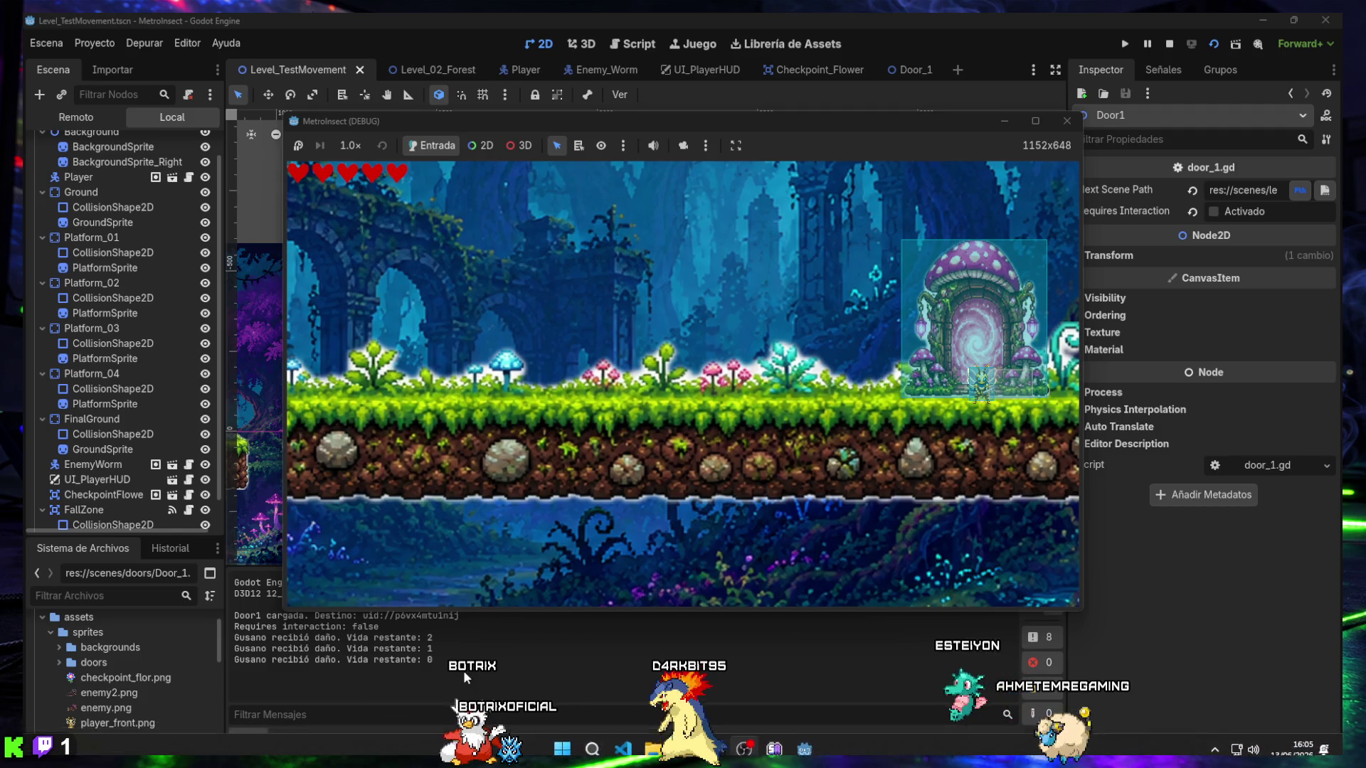
key("F8")
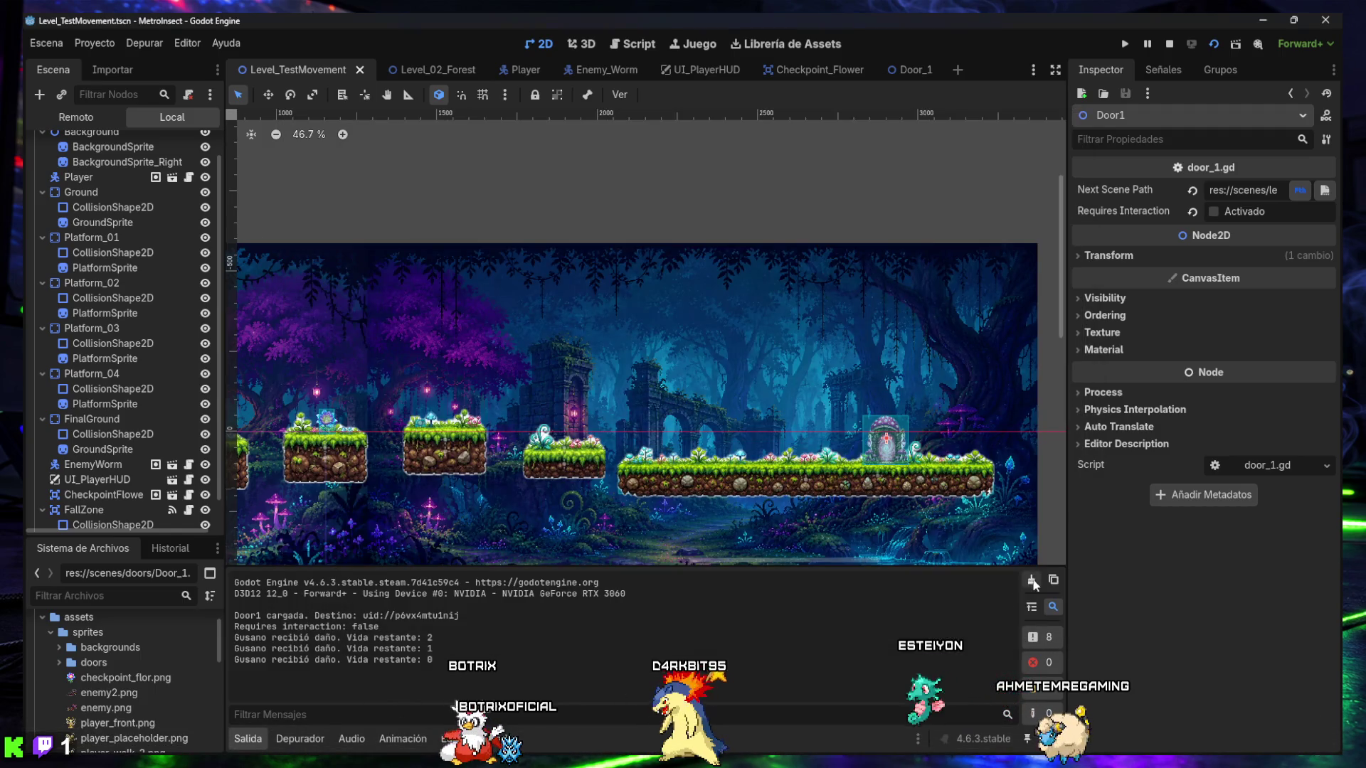
- Clear the output log, collapse the output panel, and select the FallZone collision shape
left_click(1032, 581)
left_click(250, 741)
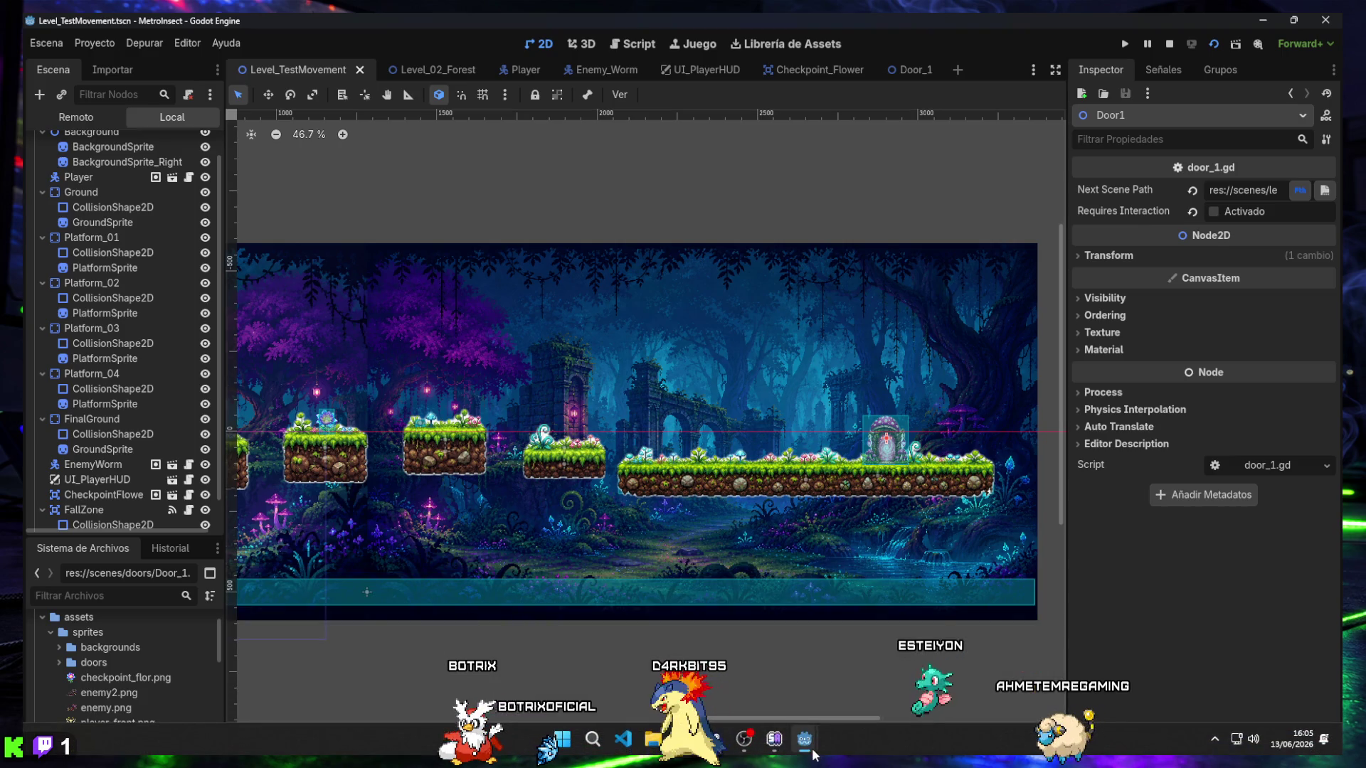
mouse_move(813, 748)
mouse_move(886, 646)
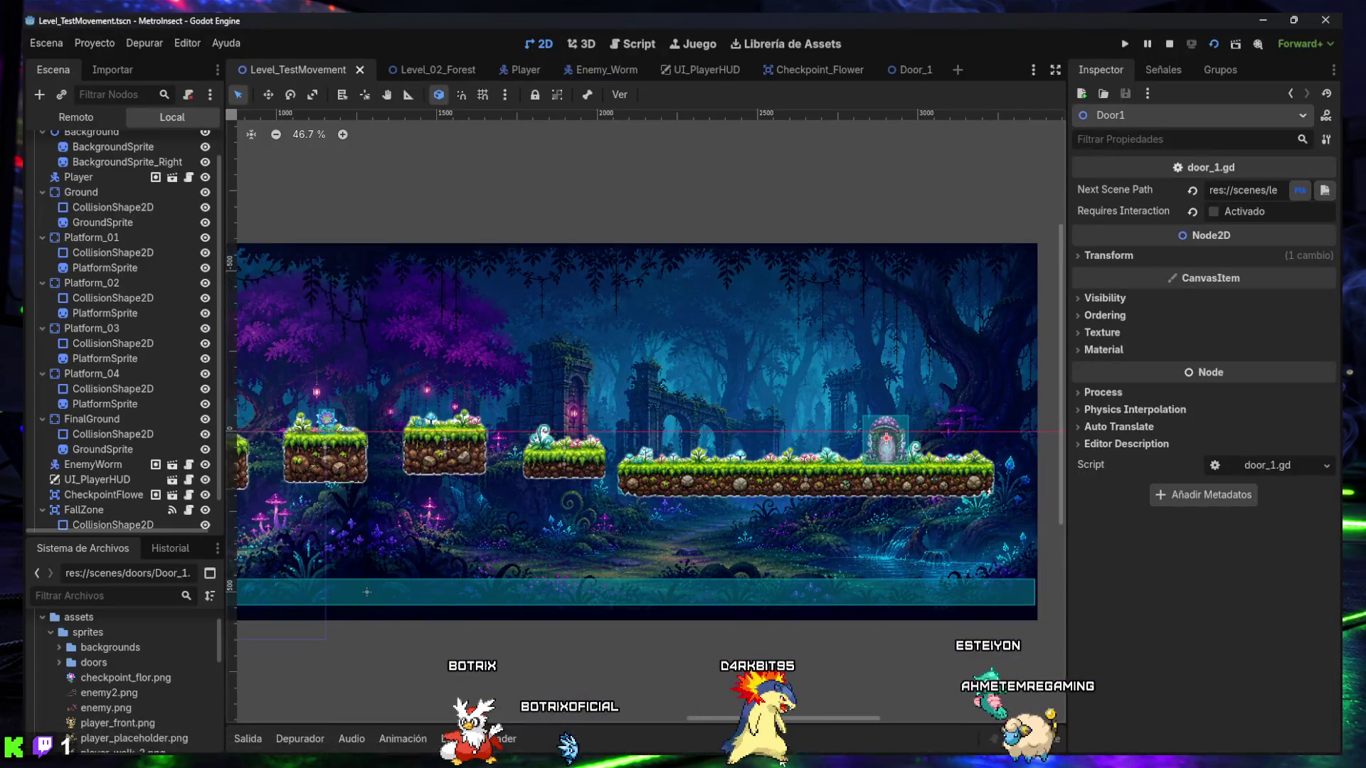
left_click(868, 601)
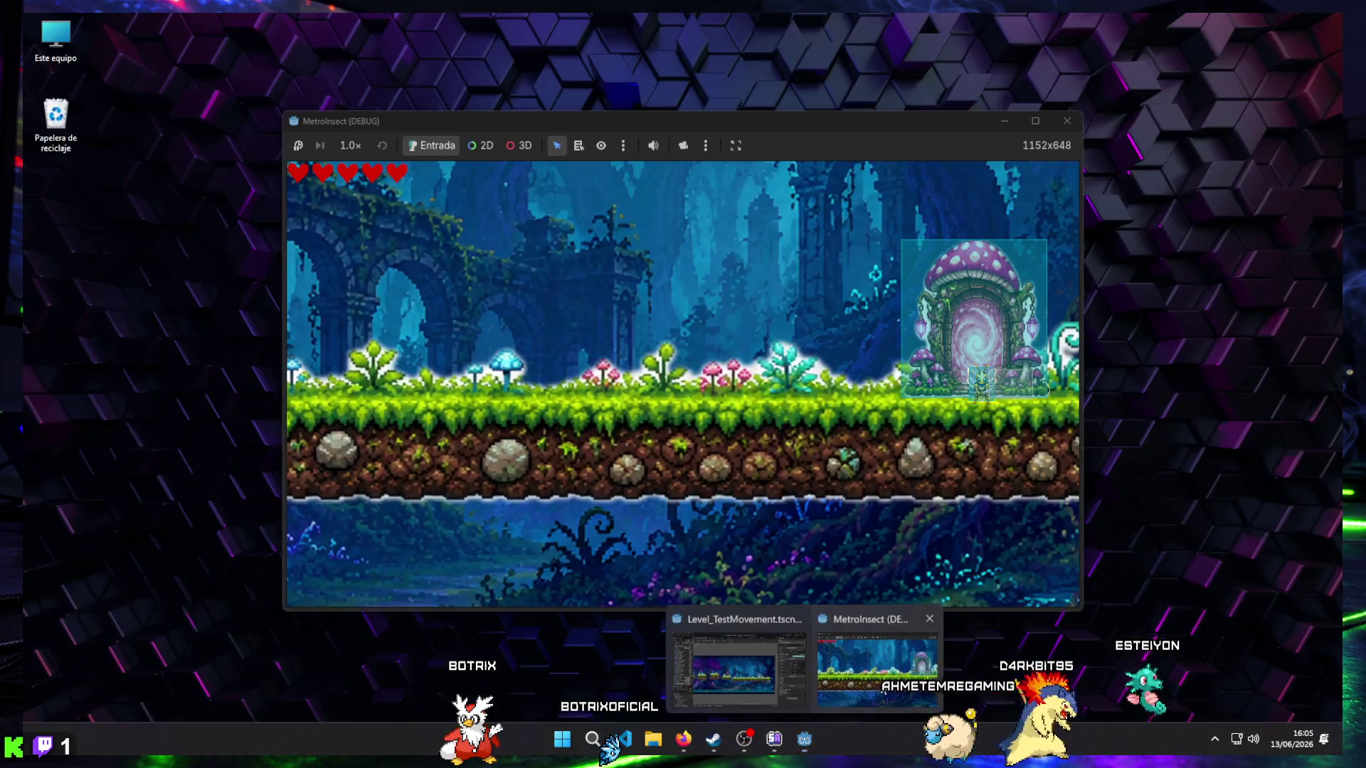
- Bring the game window forward, clear the selection, and select the Door1 node
left_click(876, 712)
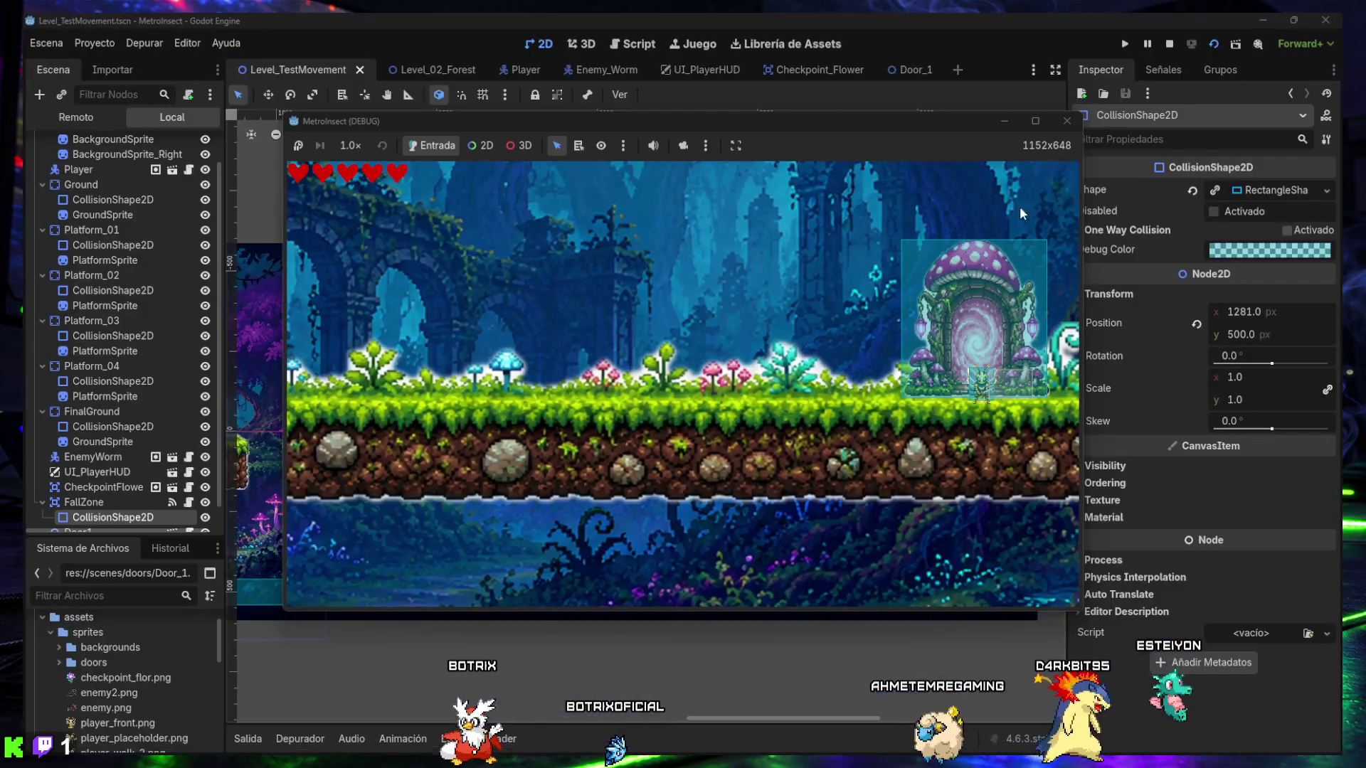
left_click(1068, 119)
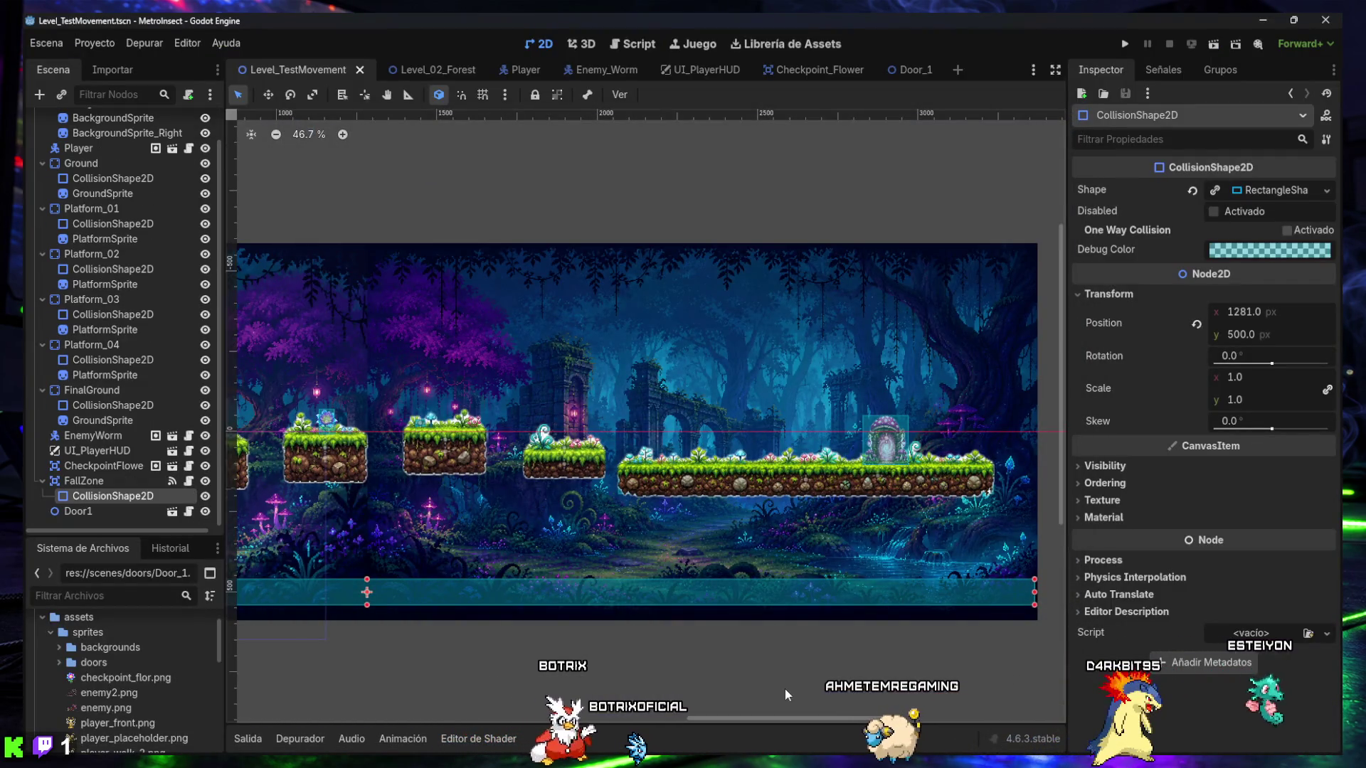
left_click(718, 666)
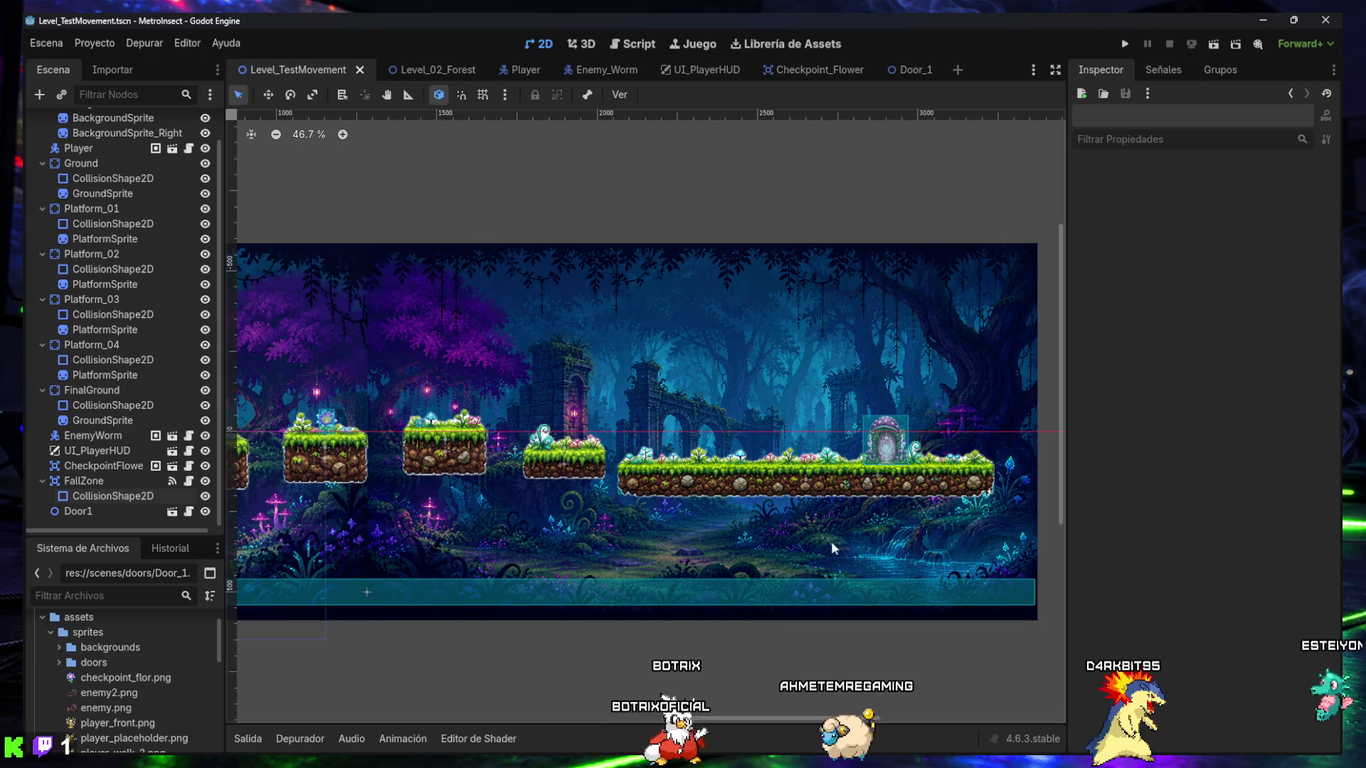
left_click(93, 507)
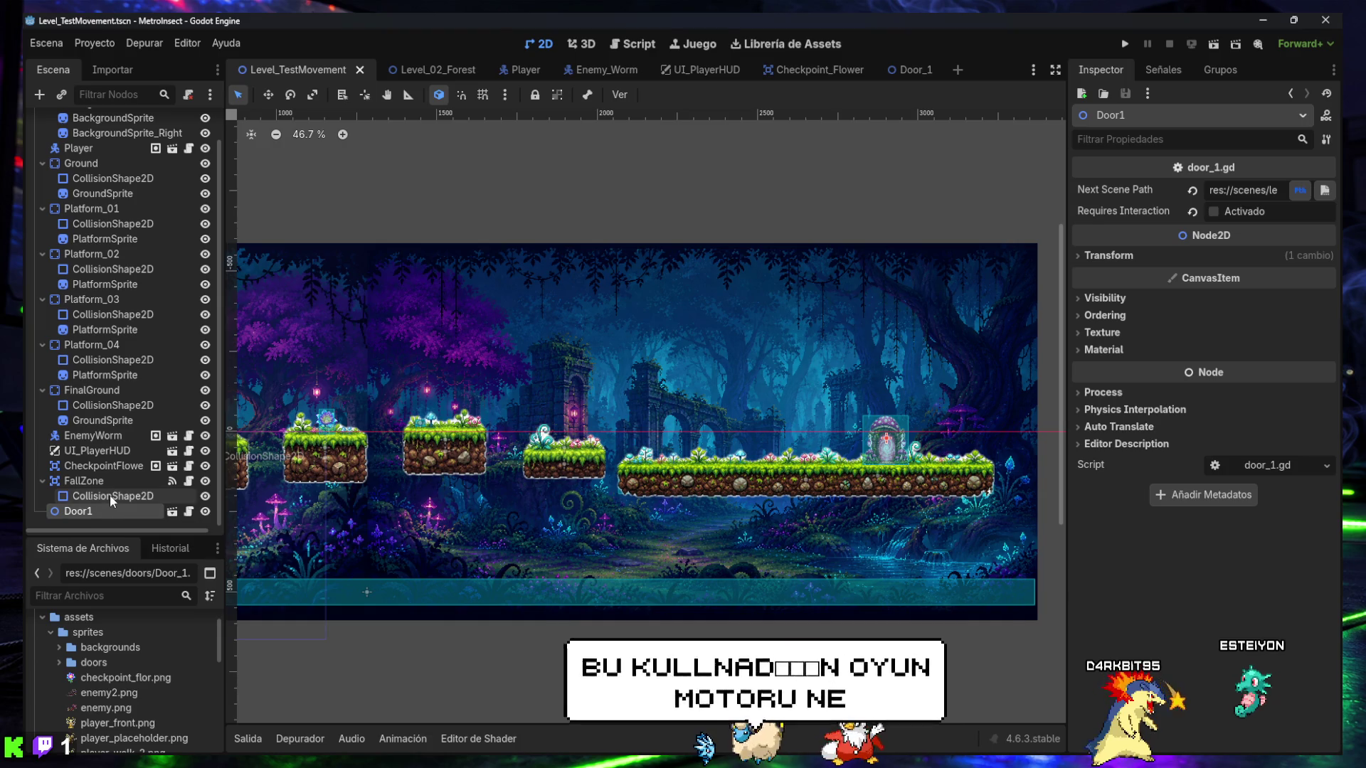
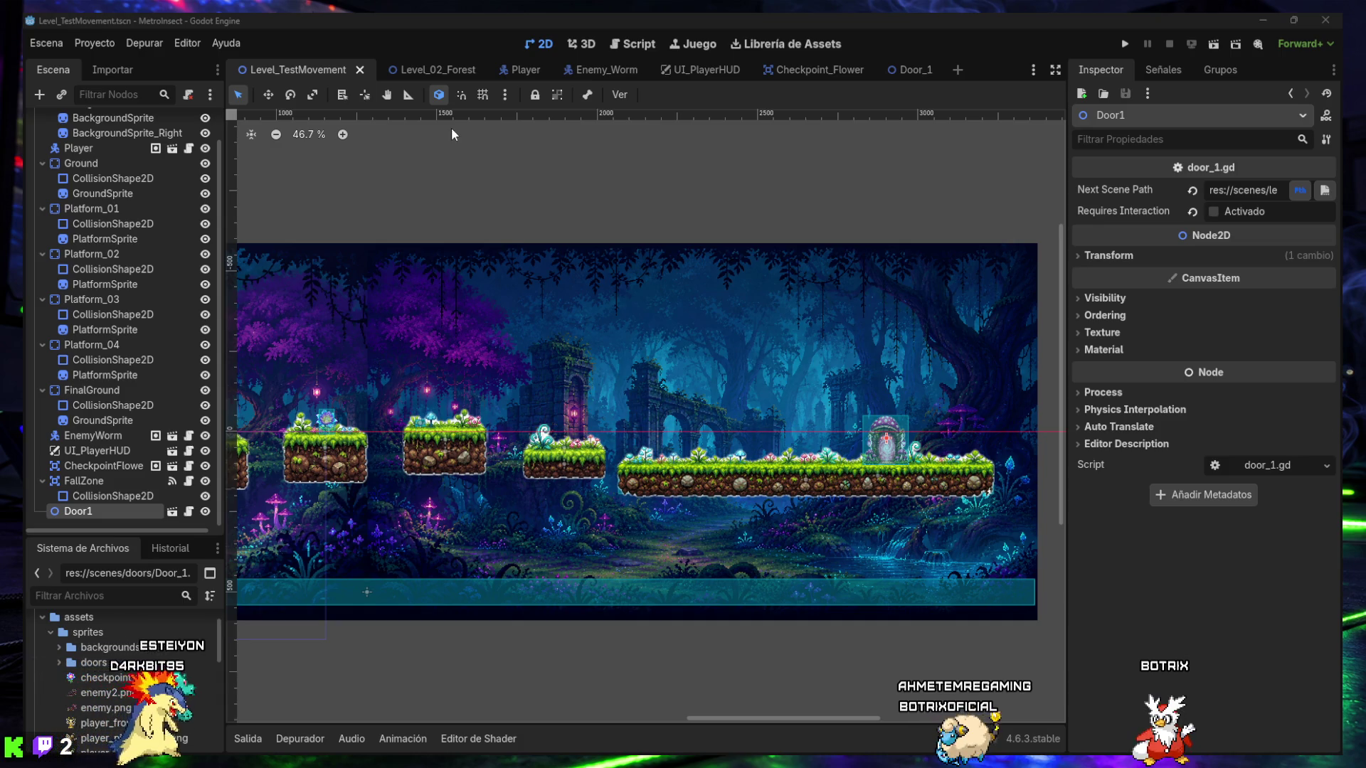
- Tick Requires Interaction on Door1, save Level_TestMovement with Ctrl+S, and run the current scene
left_click(643, 45)
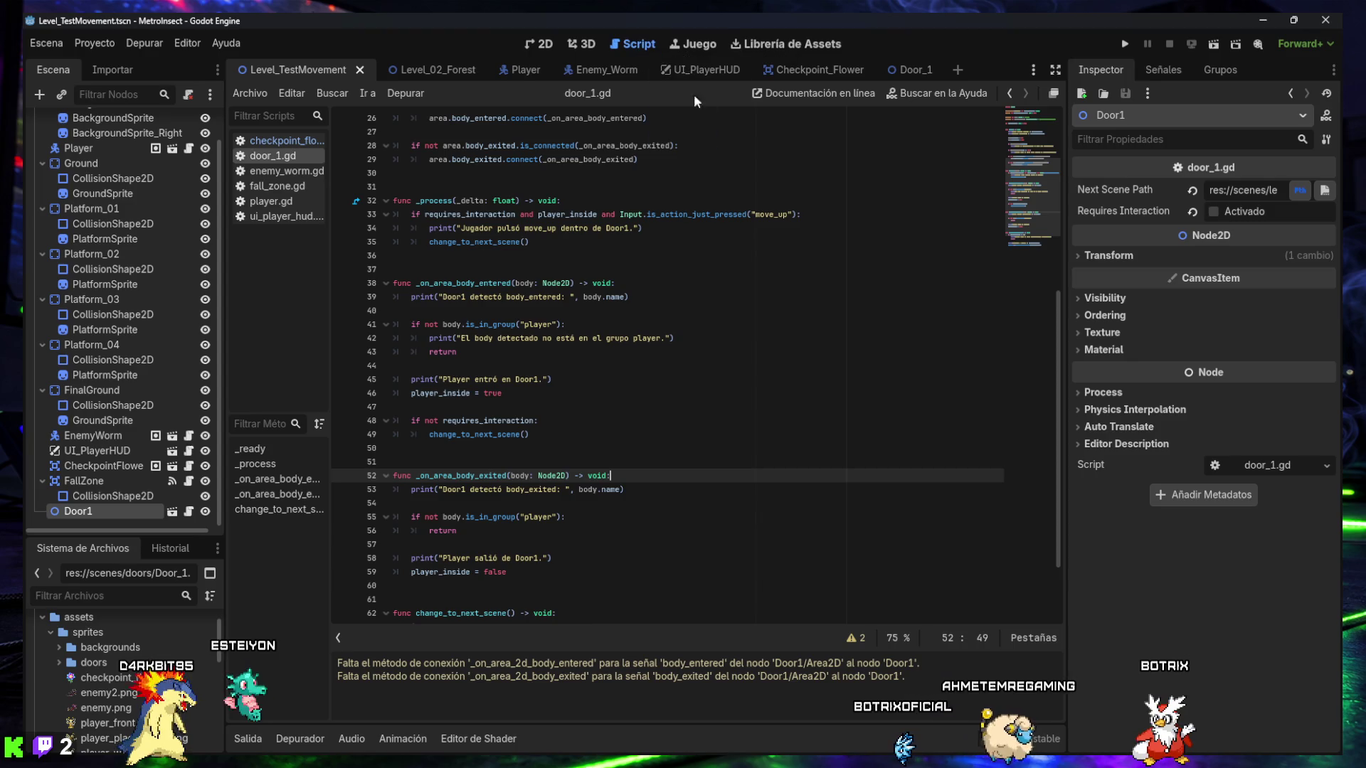
left_click(1214, 212)
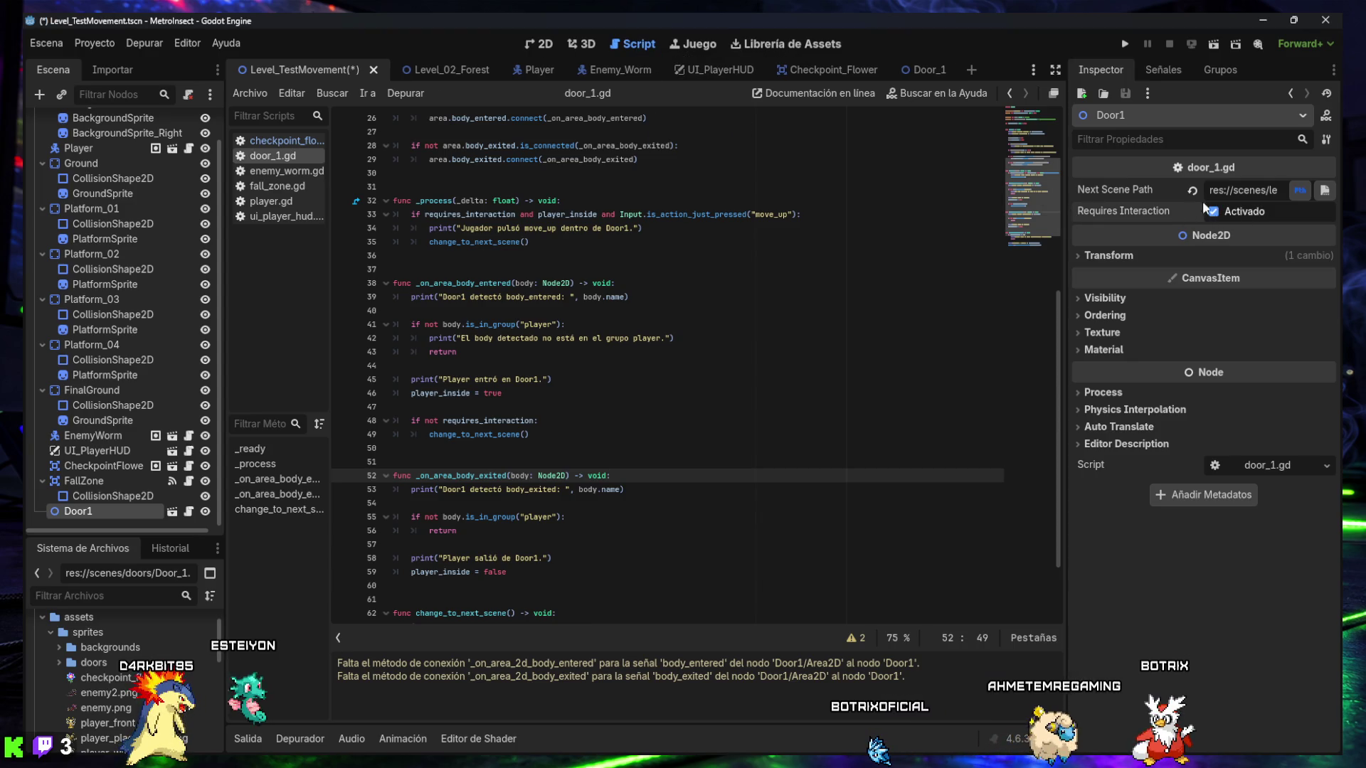
left_click(762, 449)
key("ctrl+s")
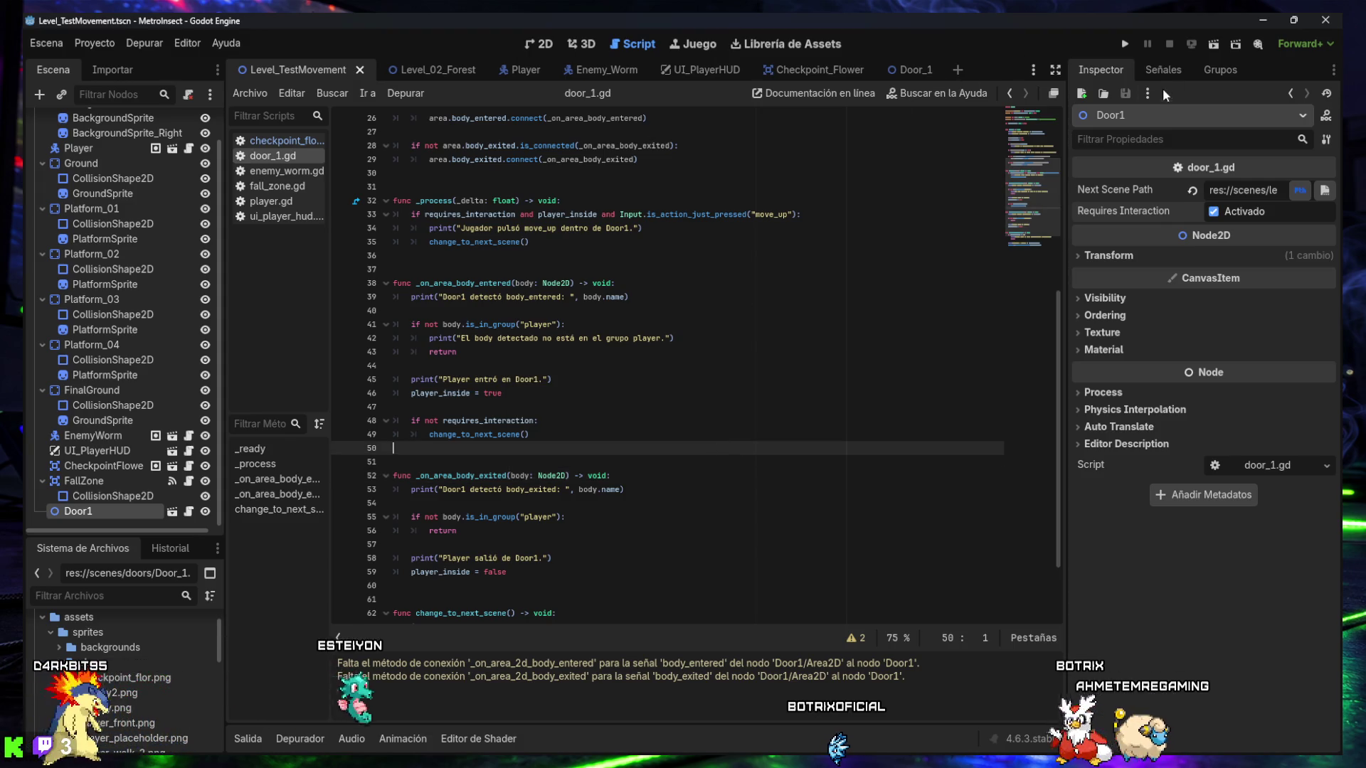
left_click(1213, 46)
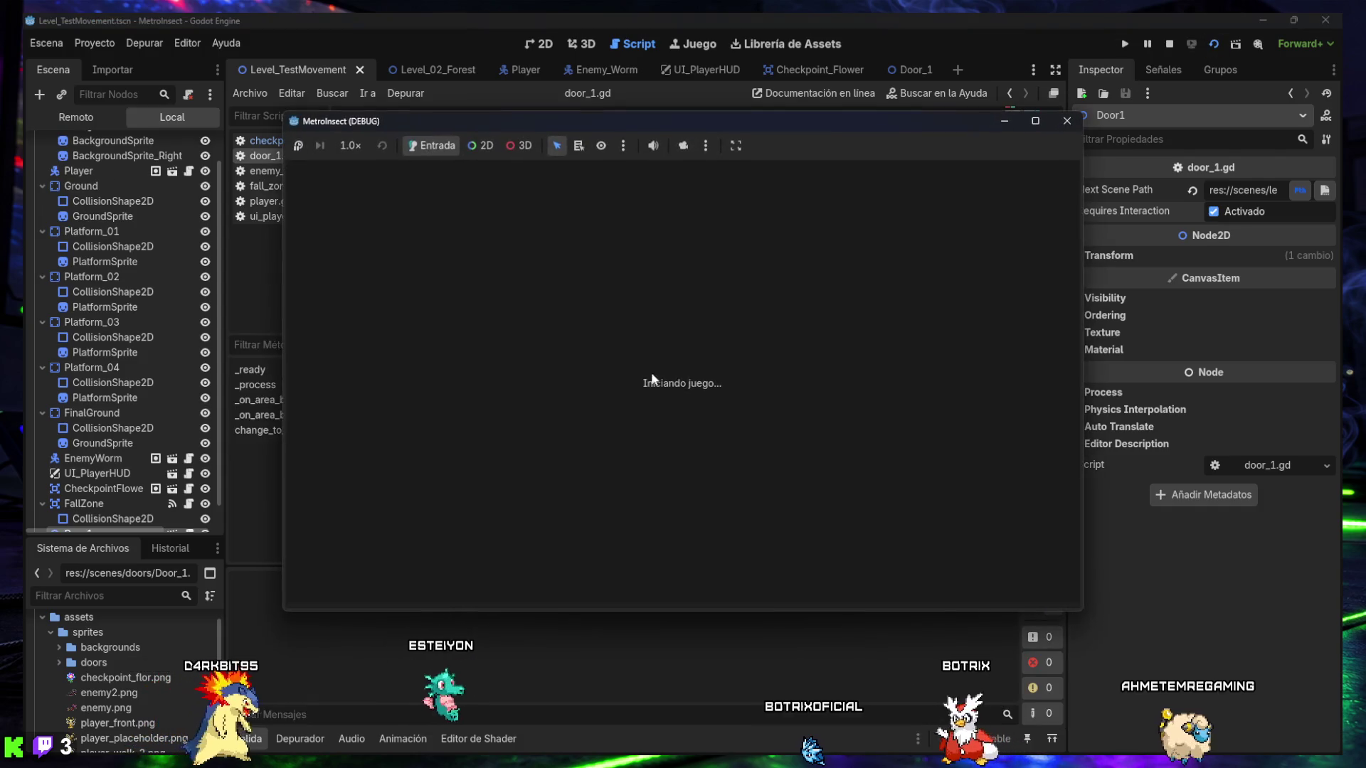
- Walk and jump the character right across the platforms up to the mushroom door
key("Right")
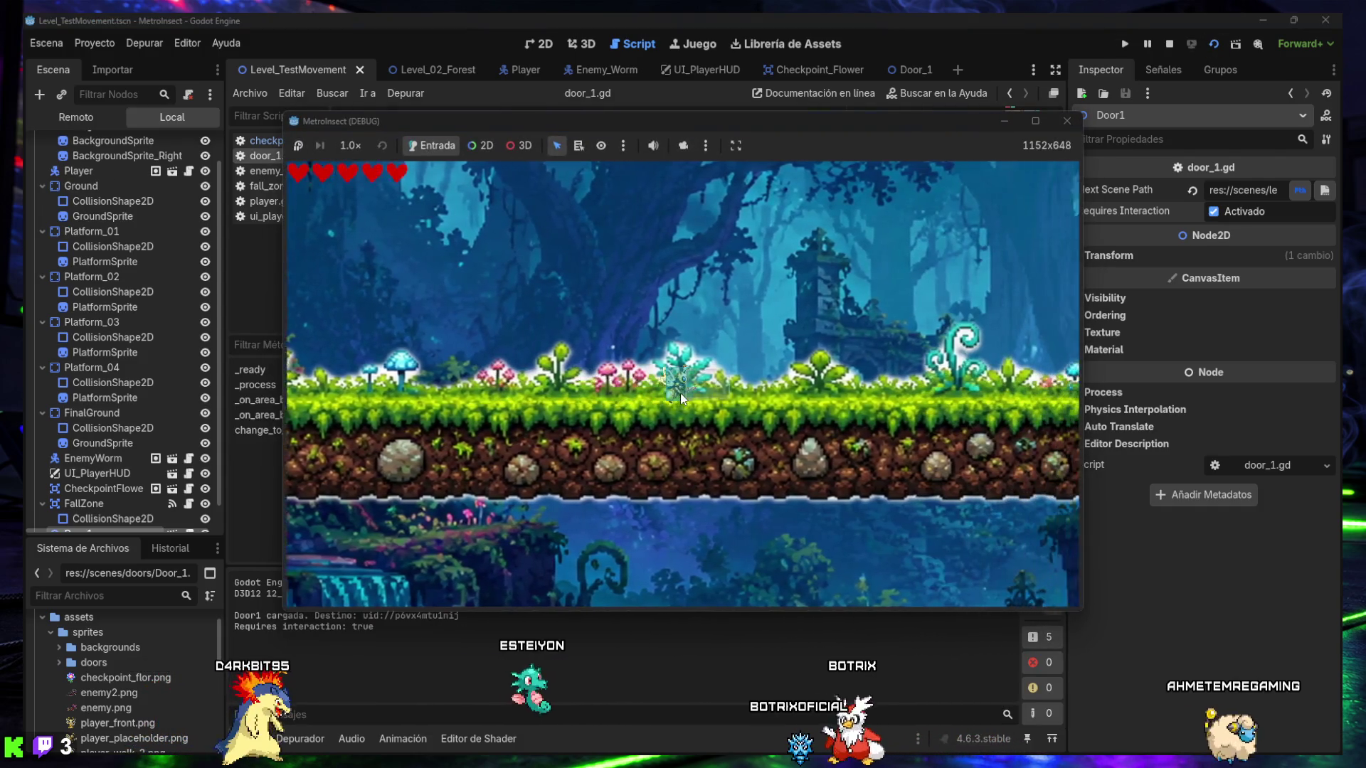
key("space")
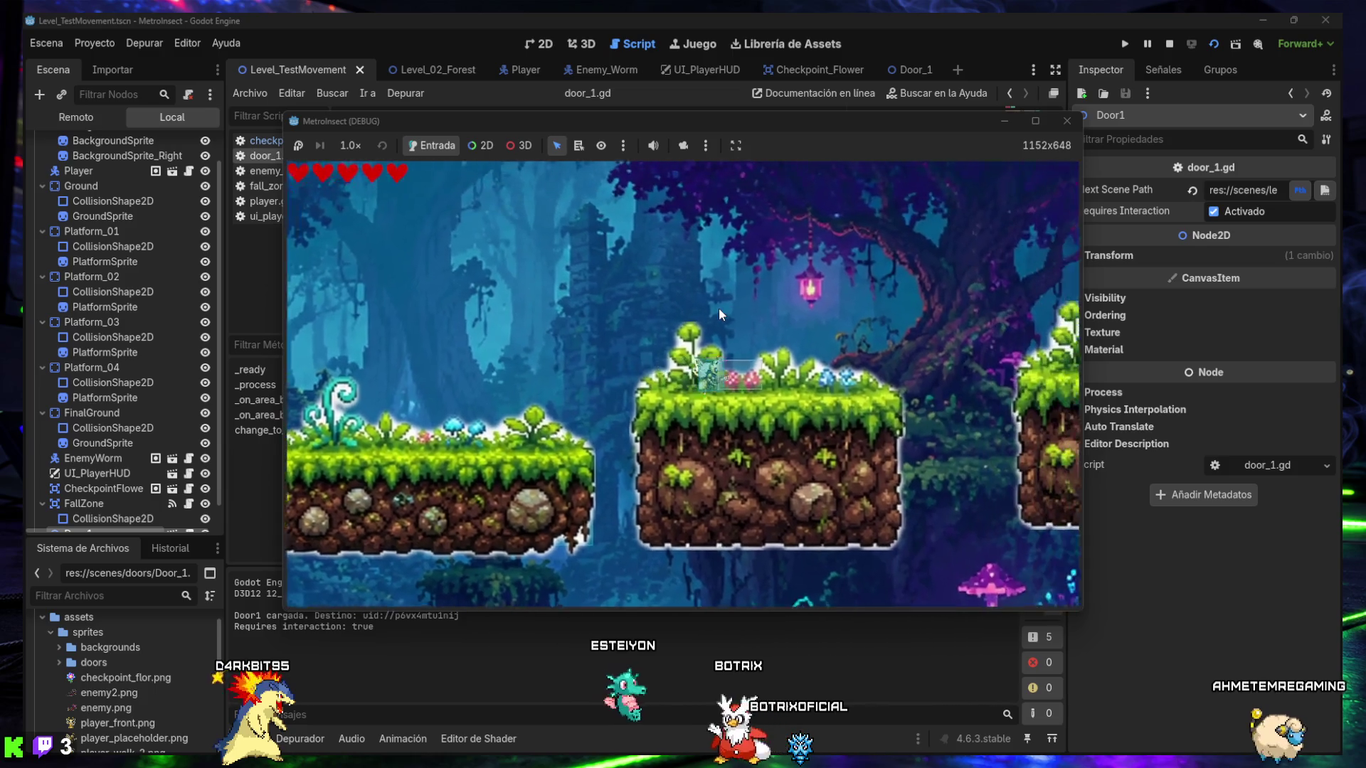
left_click_drag(722, 125, 684, 177)
key("Right")
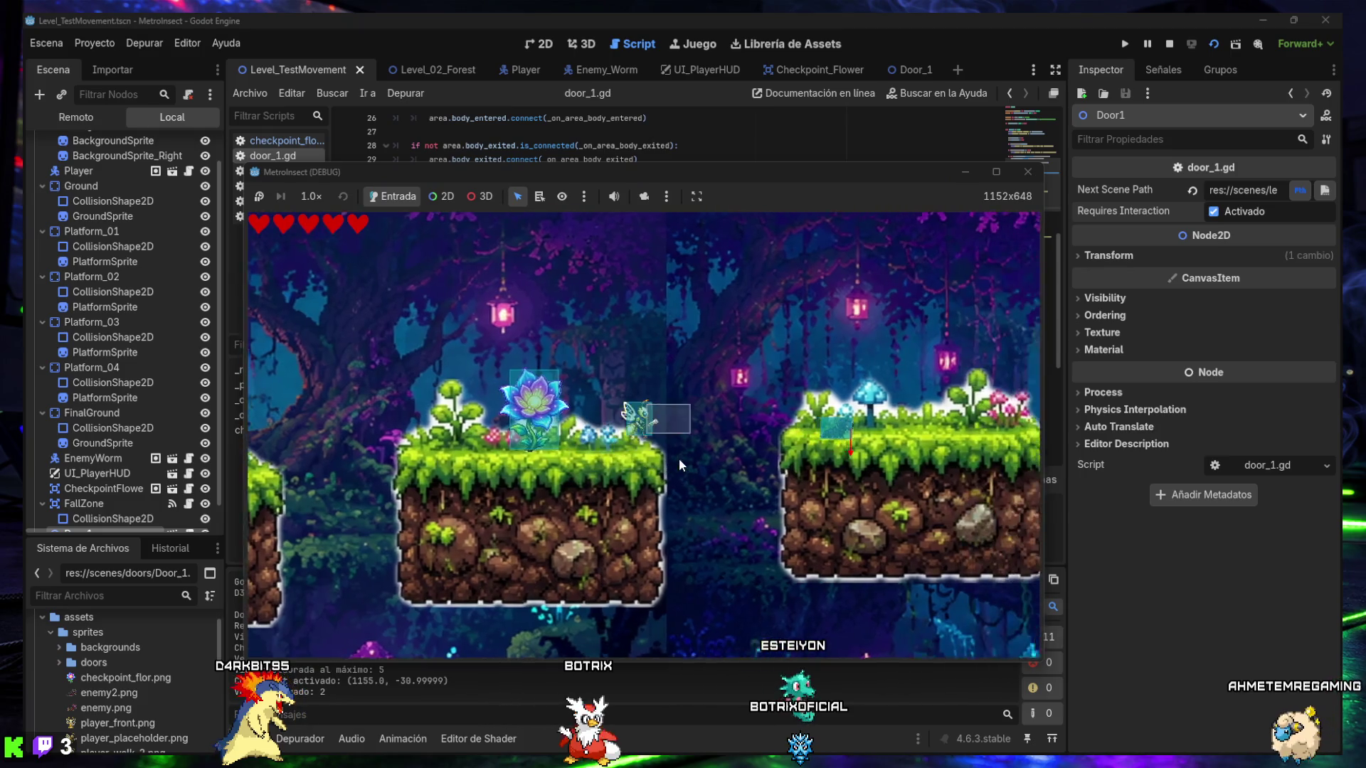
key("Right")
key("space")
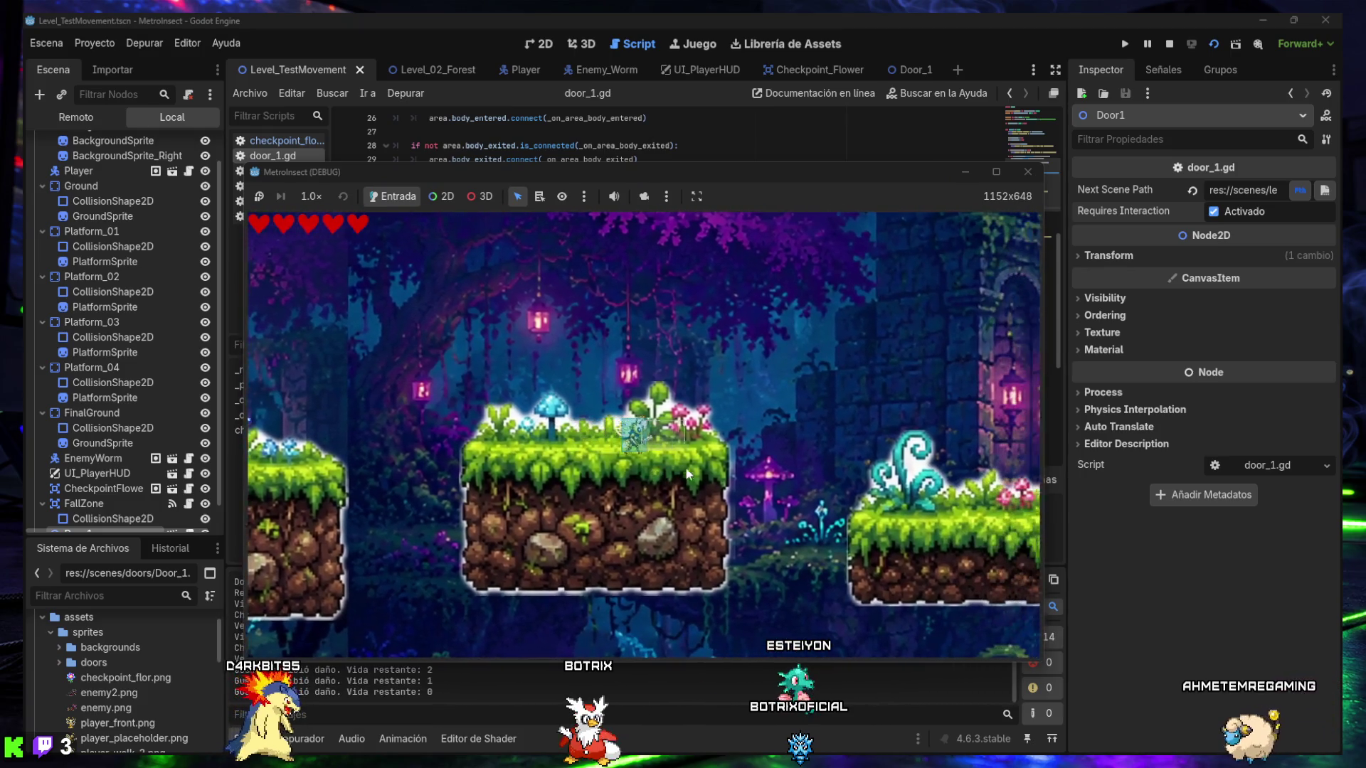
key("Right")
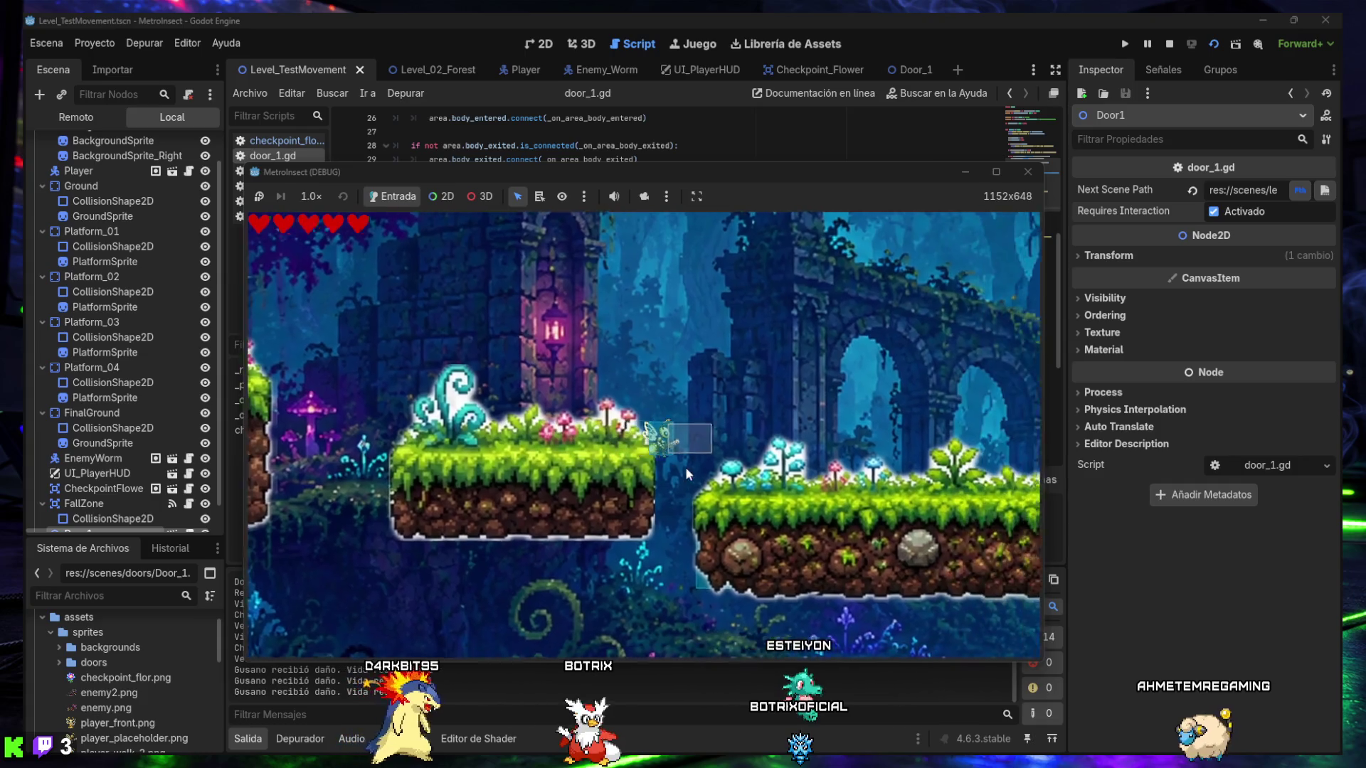
key("Right")
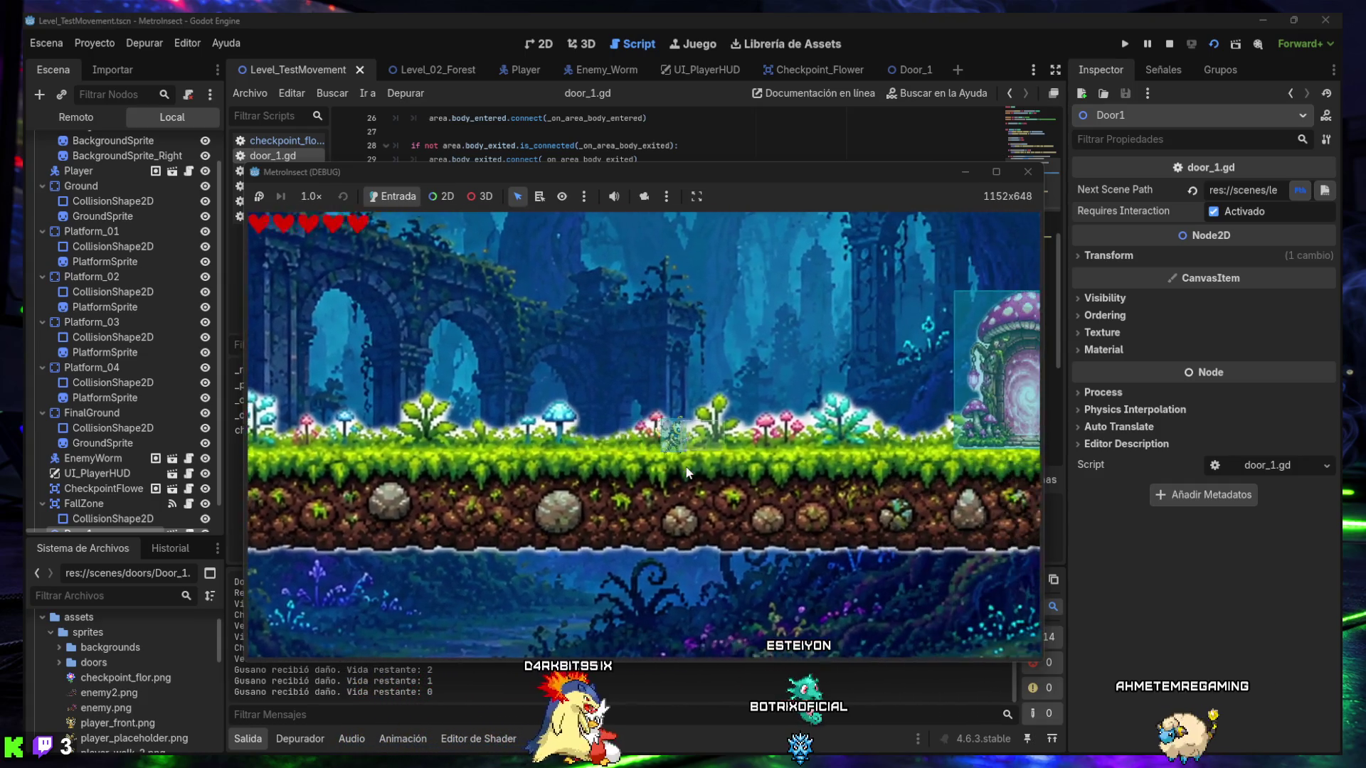
- Try interacting with the mushroom door twice, then stop the running game
key("space")
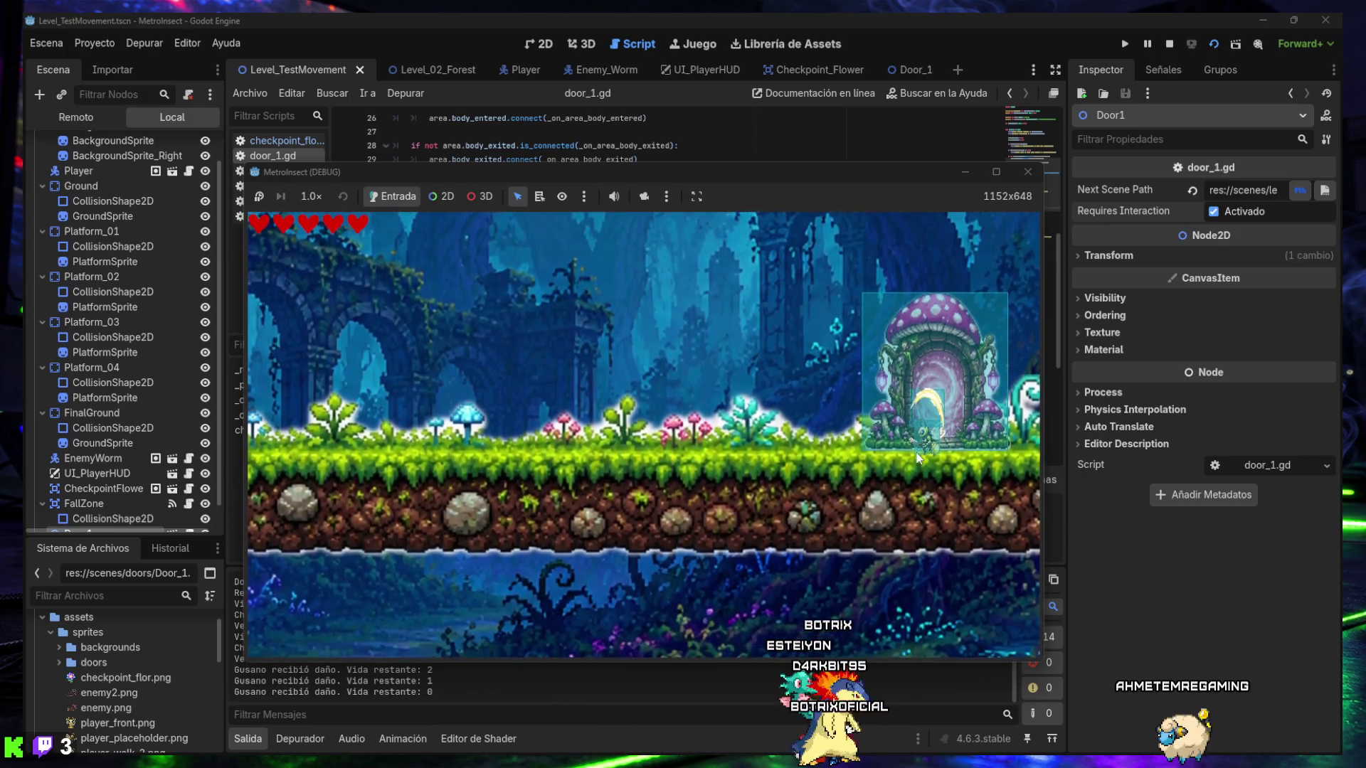
key("space")
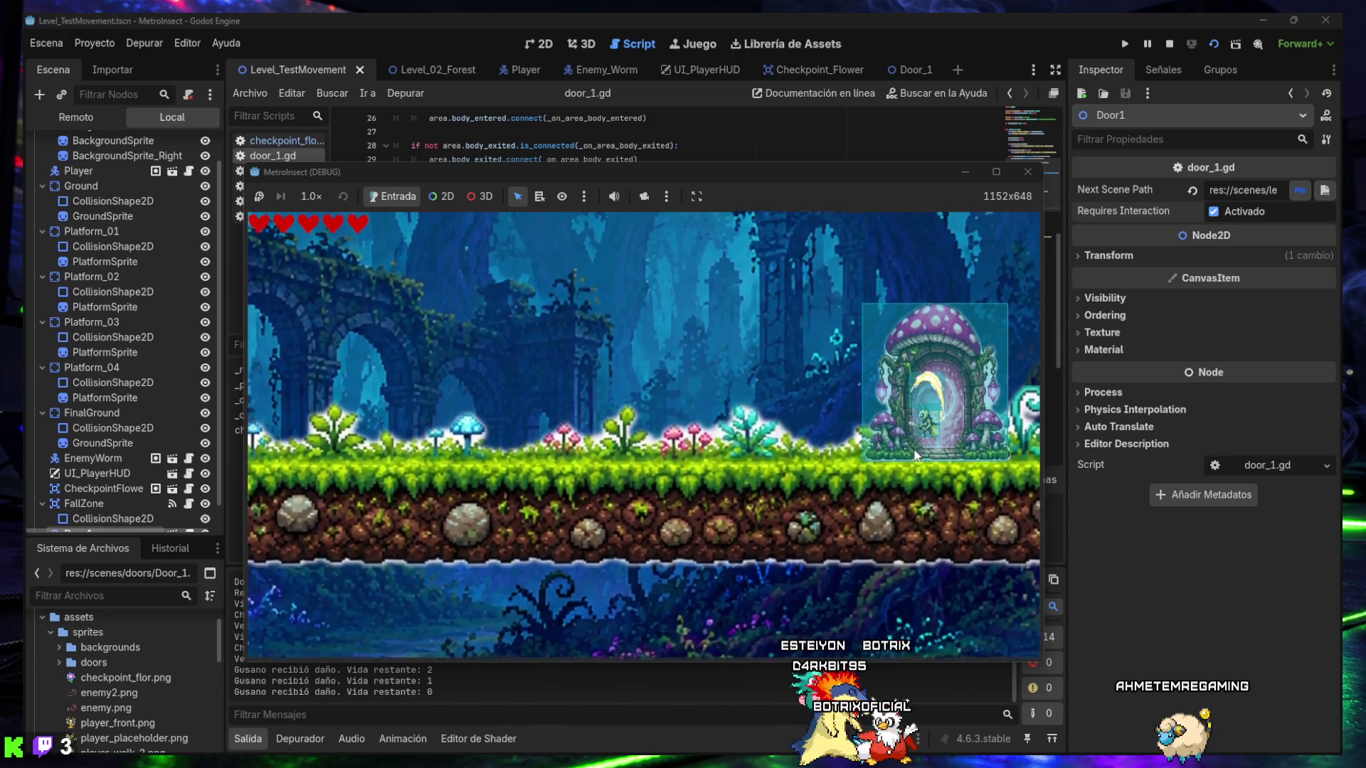
left_click(1024, 173)
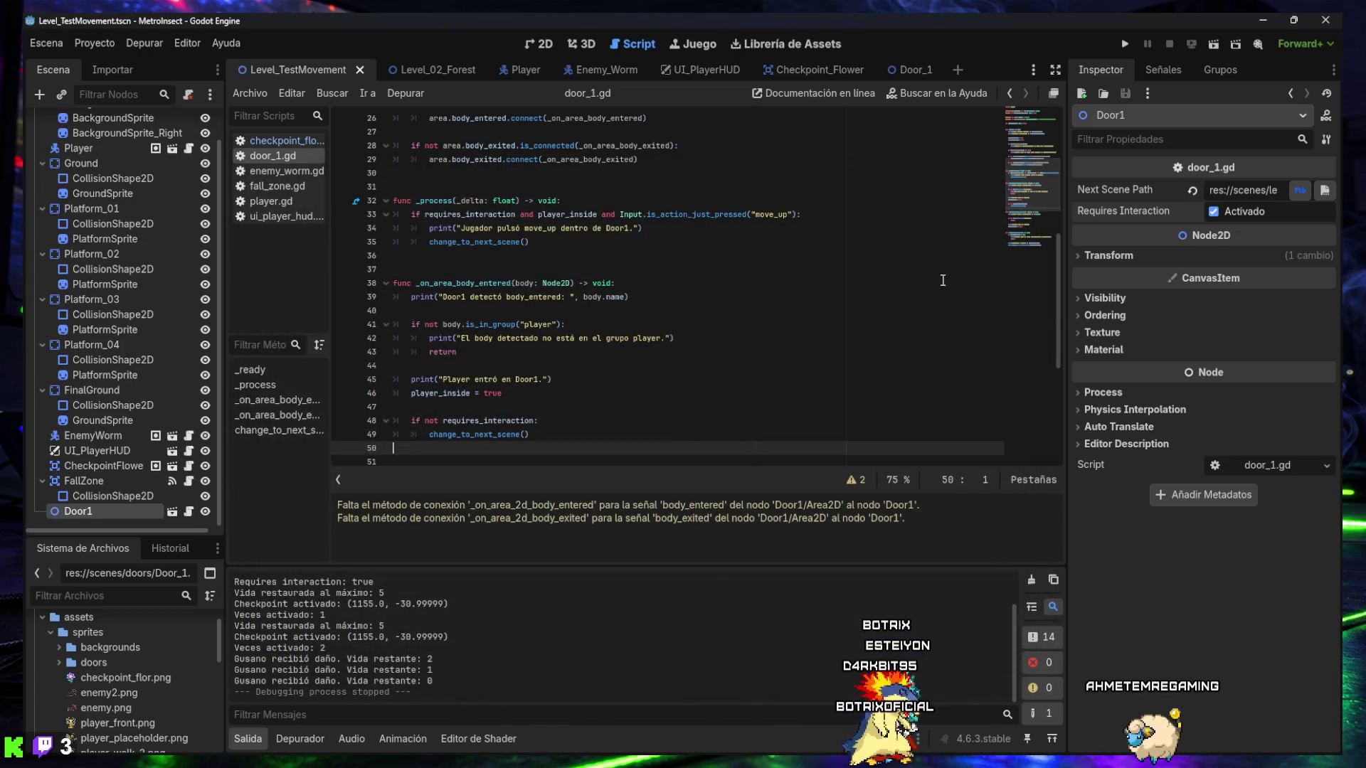
- Clear and collapse the output panel, review door_1.gd, and widen the script editor toward the Inspector
left_click(1022, 579)
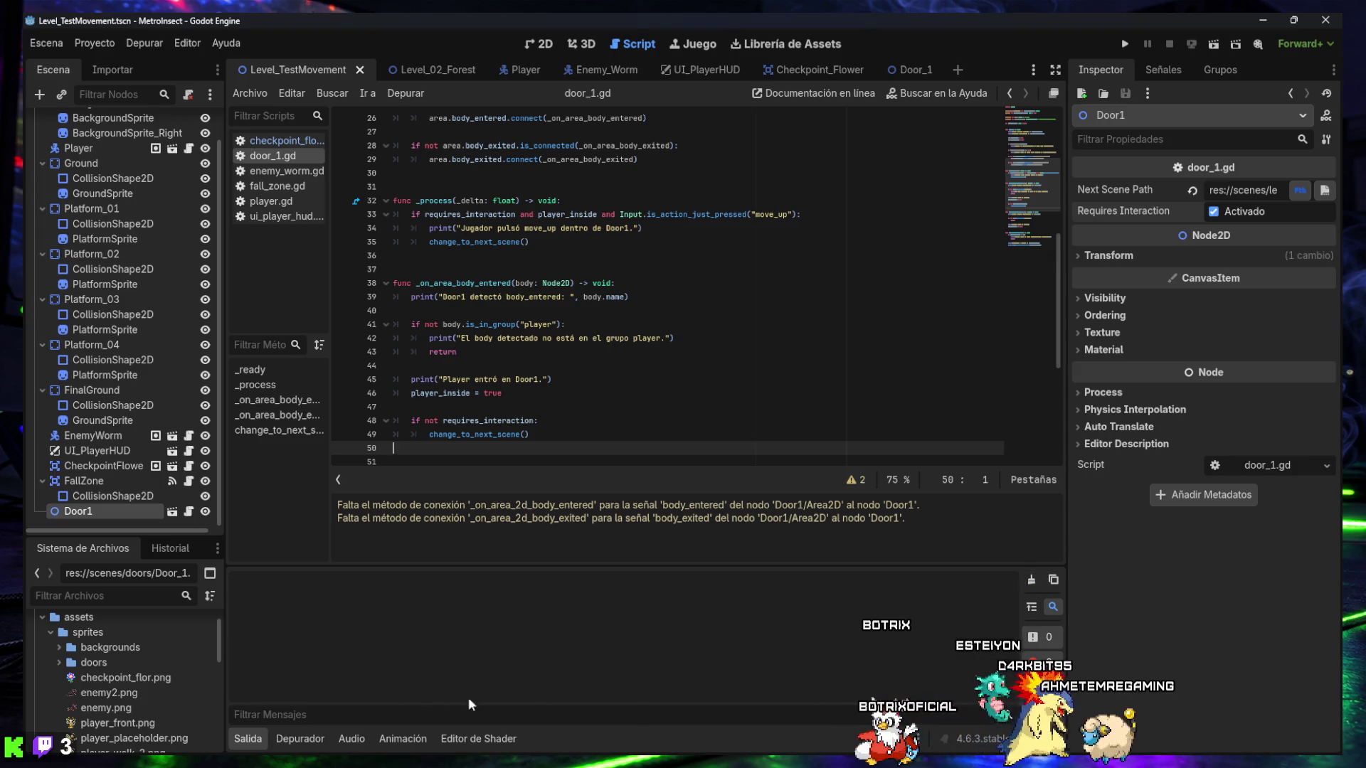
left_click(258, 736)
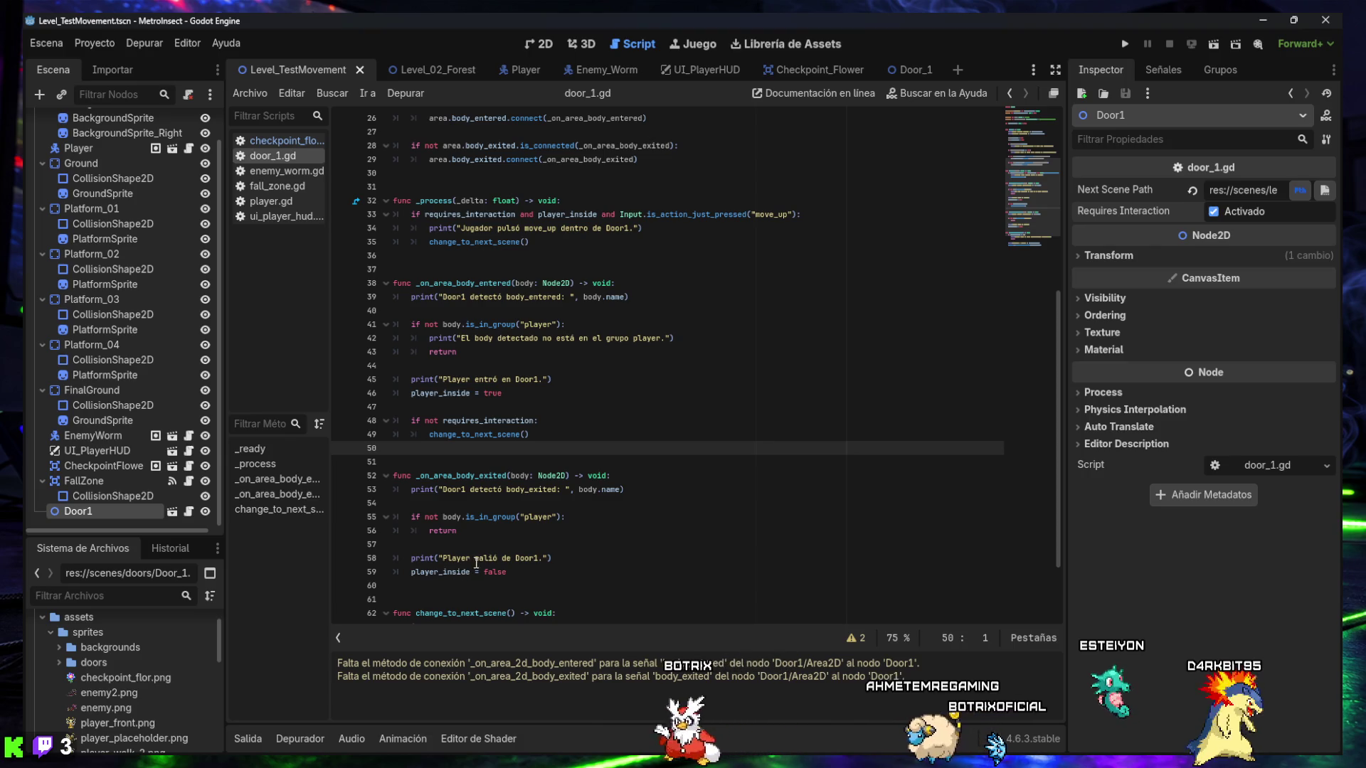
scroll(587, 527, "down", 1)
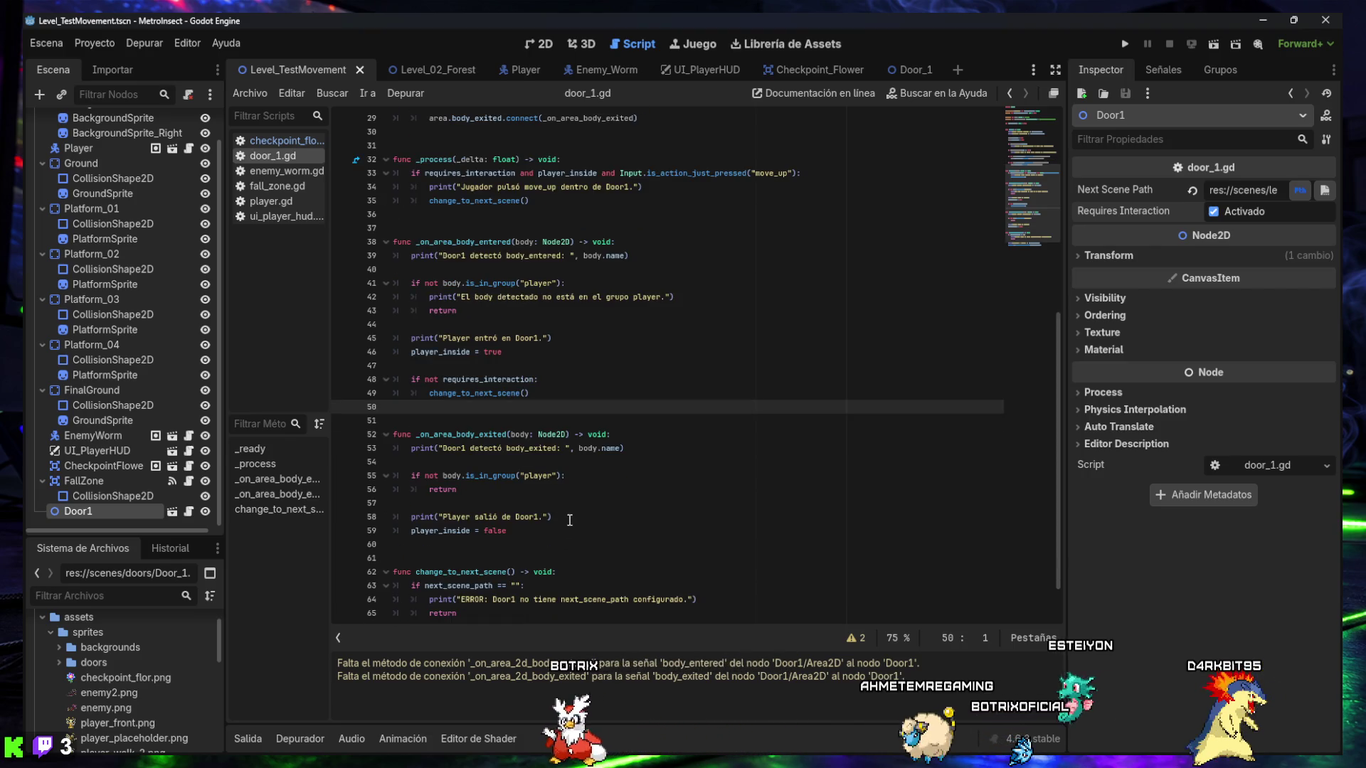
scroll(569, 520, "down", 1)
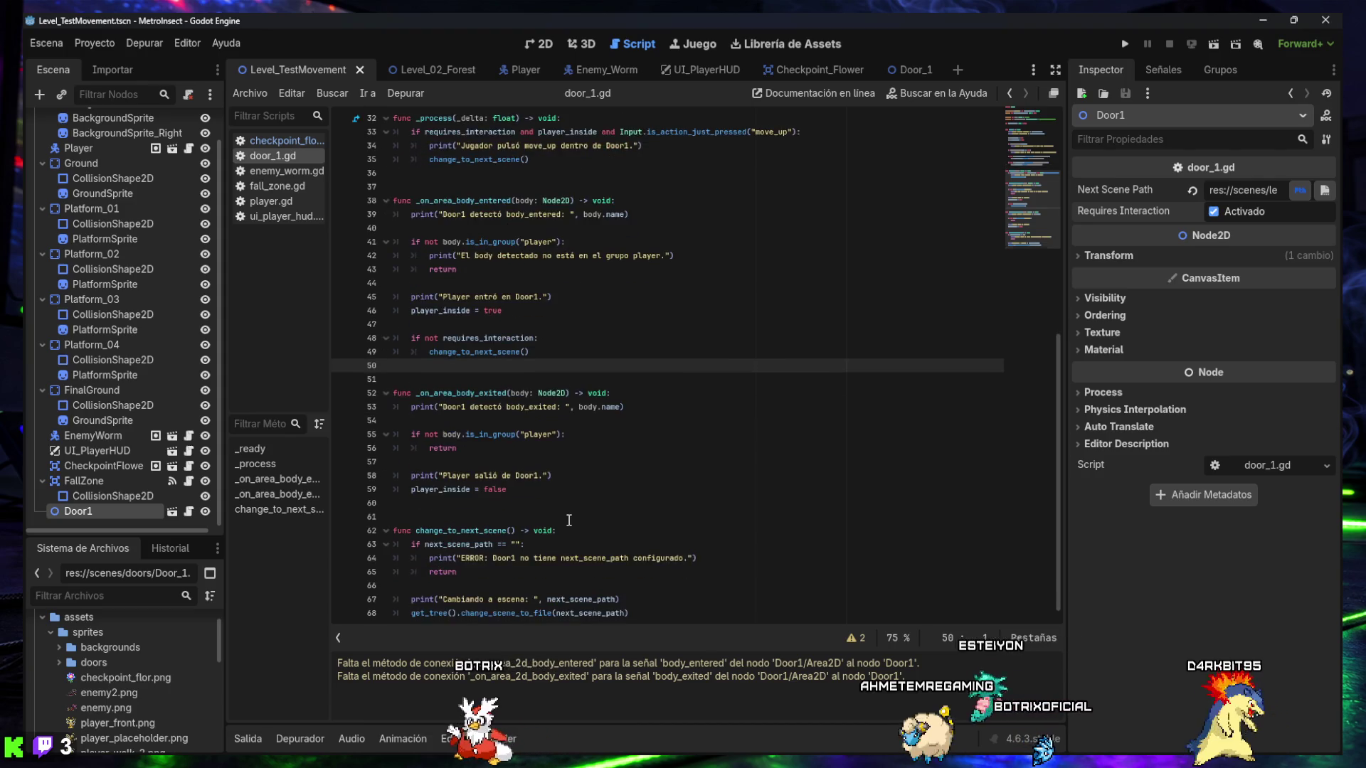
scroll(569, 520, "down", 1)
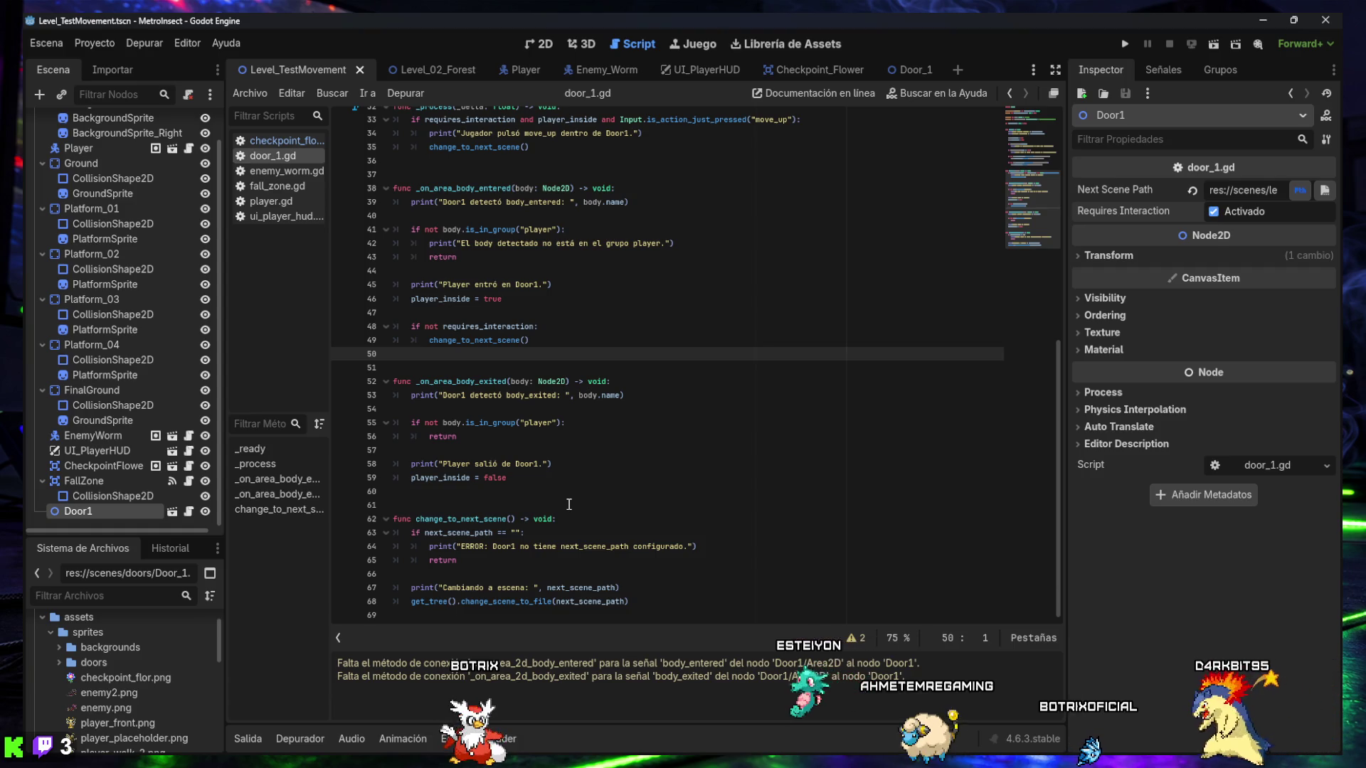
scroll(569, 504, "up", 4)
scroll(569, 502, "up", 7)
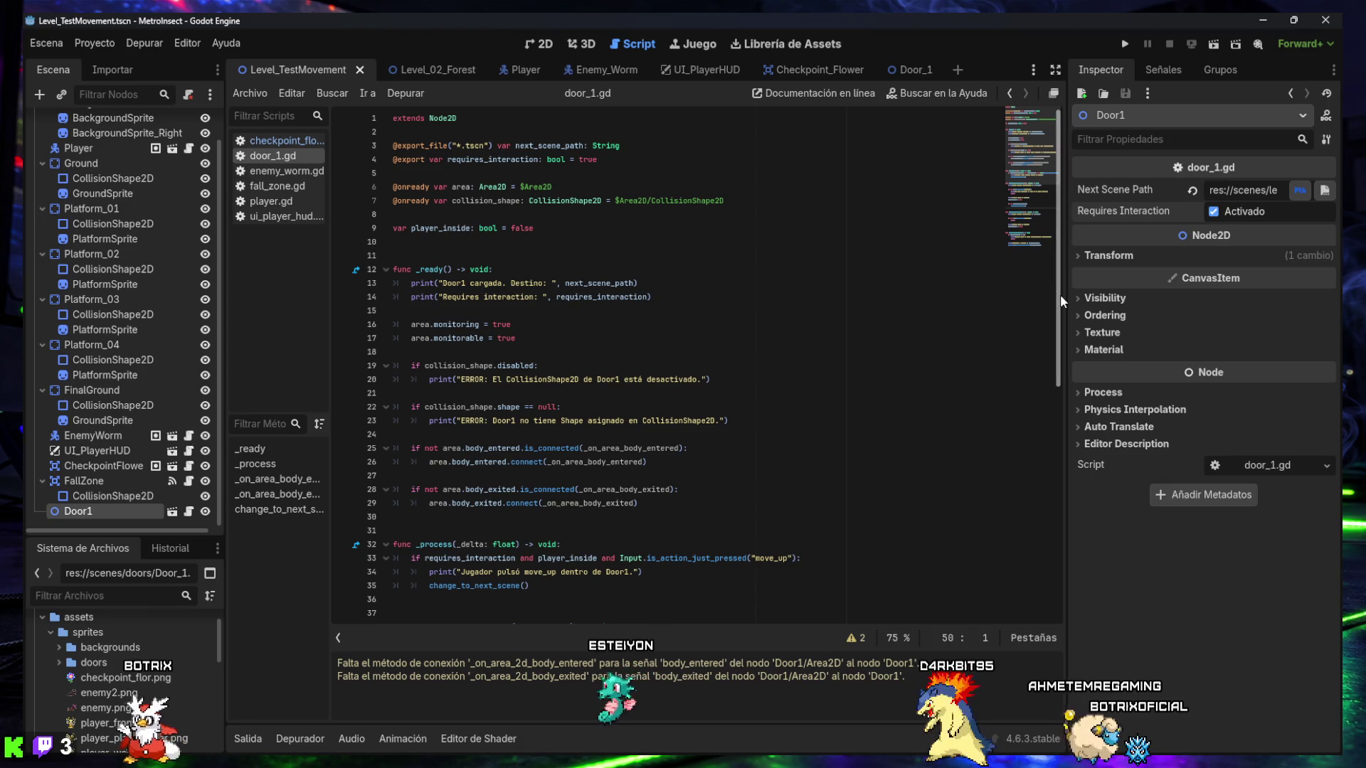
mouse_move(1064, 301)
left_mouse_down()
mouse_move(823, 302)
mouse_move(1170, 301)
left_mouse_up()
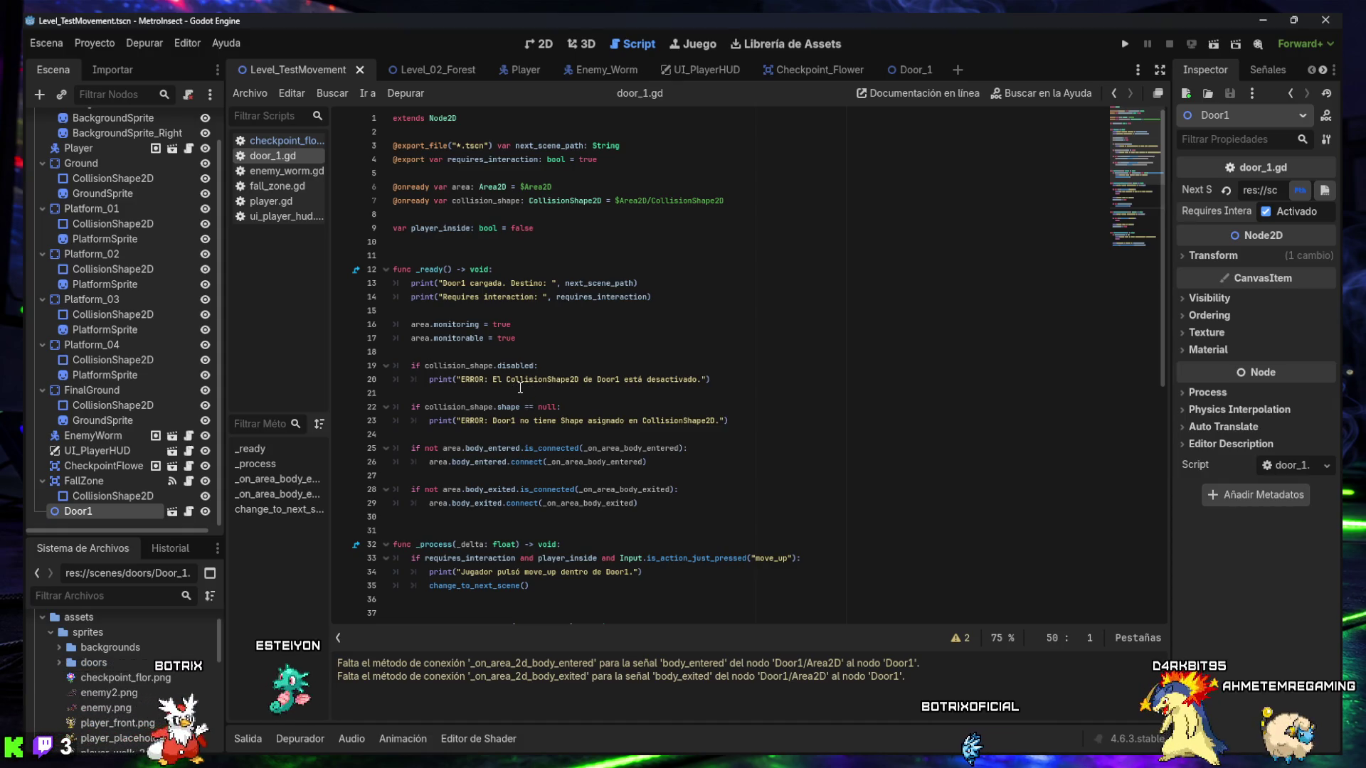
scroll(524, 395, "down", 2)
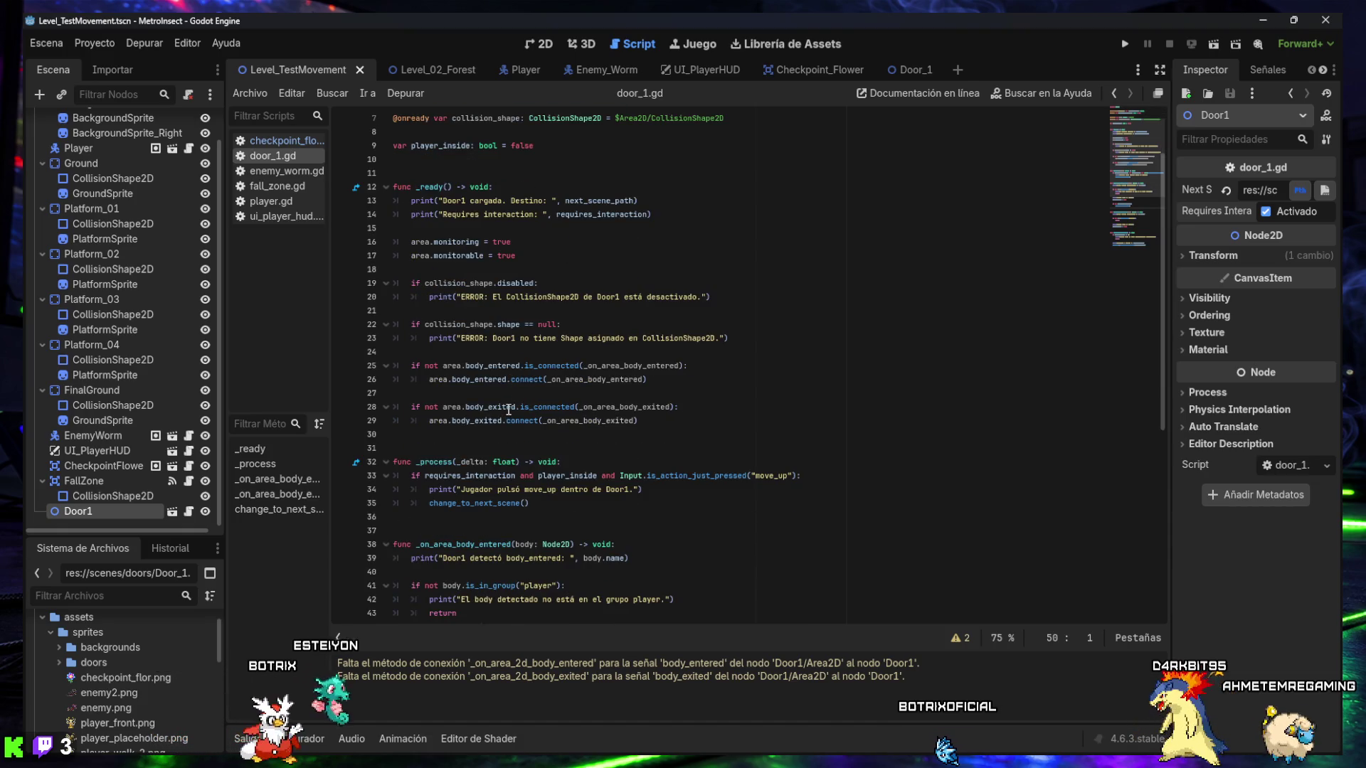
mouse_move(508, 411)
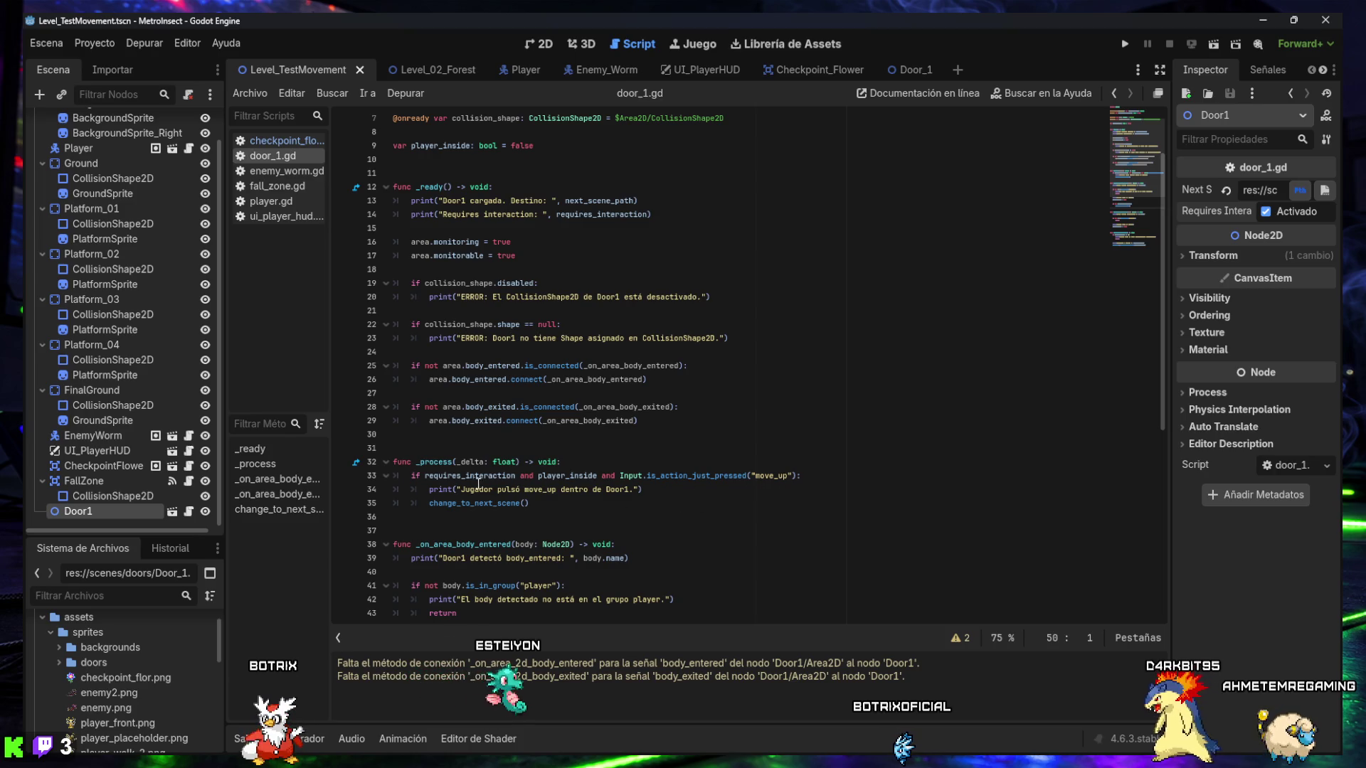
scroll(524, 505, "down", 2)
scroll(522, 504, "down", 1)
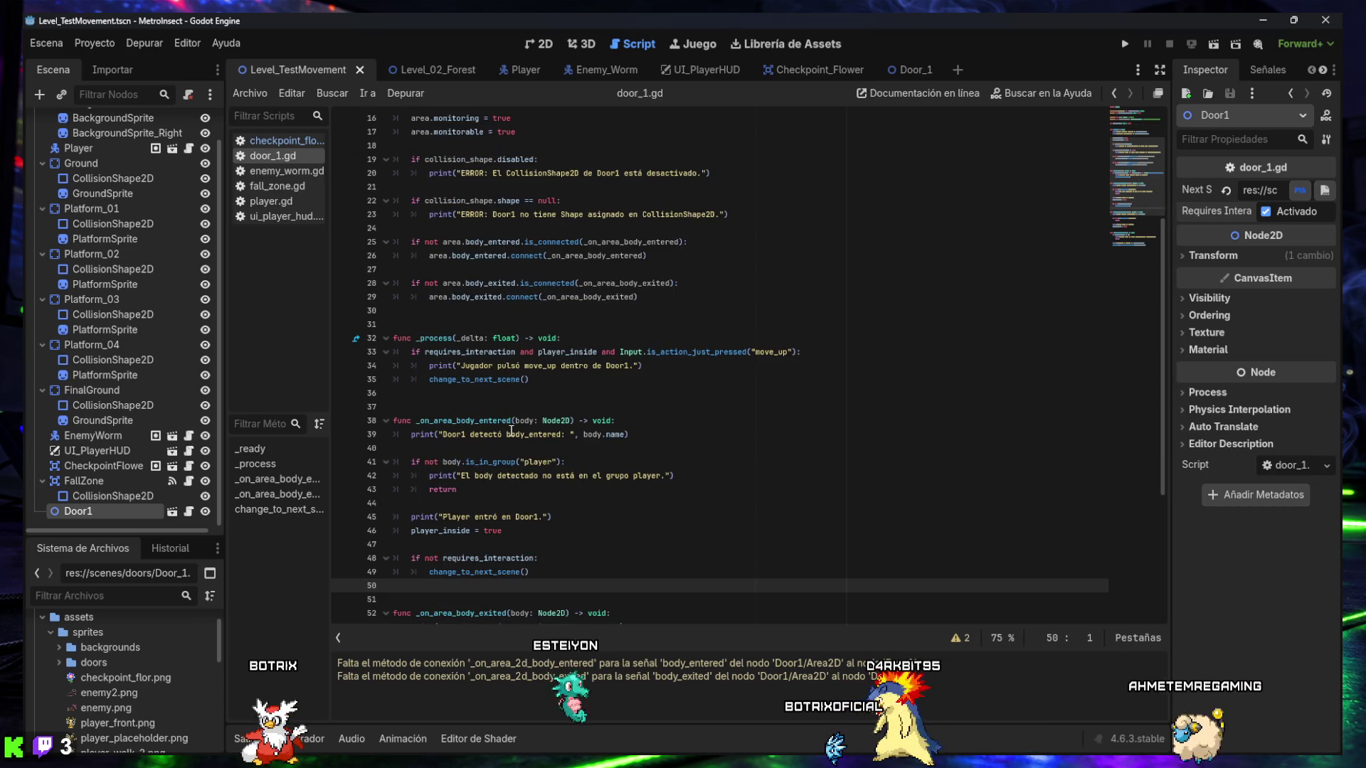
scroll(510, 431, "down", 2)
scroll(511, 431, "down", 4)
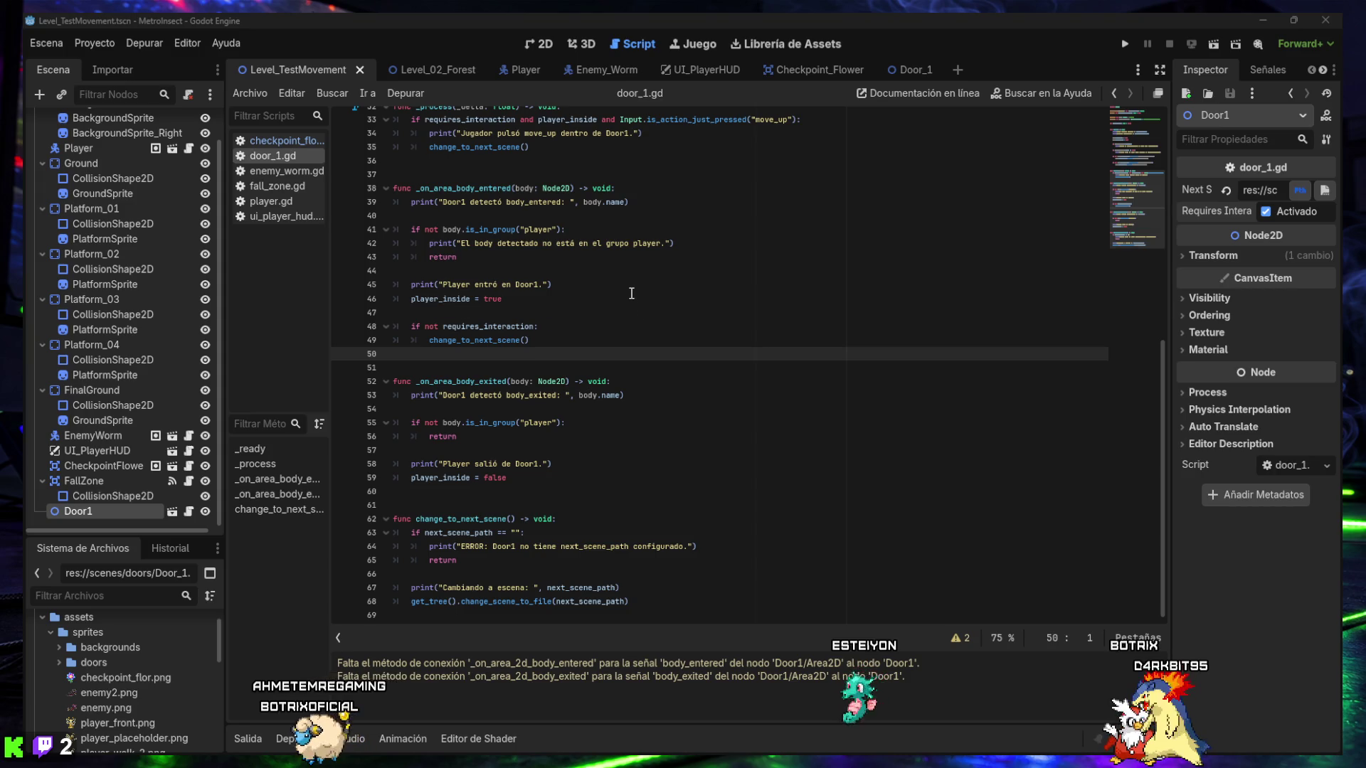
scroll(631, 293, "up", 10)
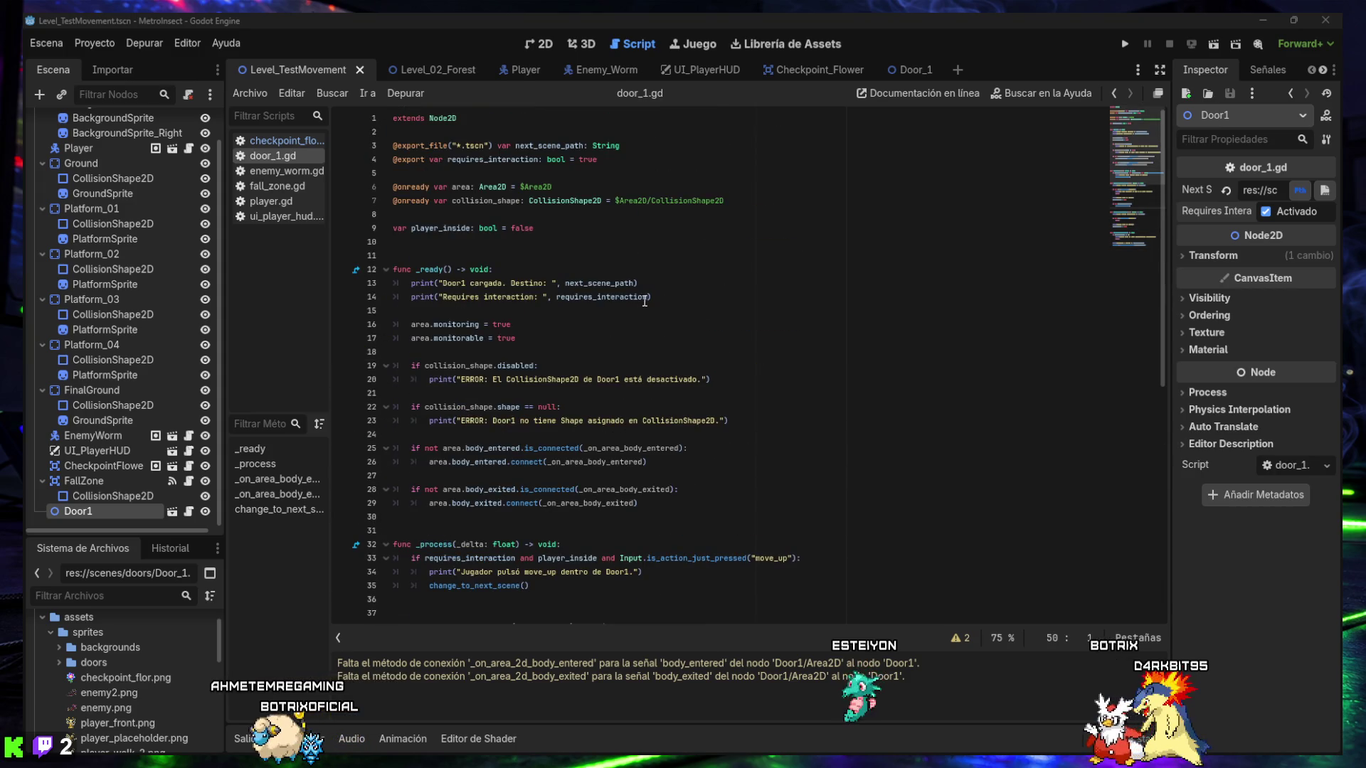
left_click(357, 270)
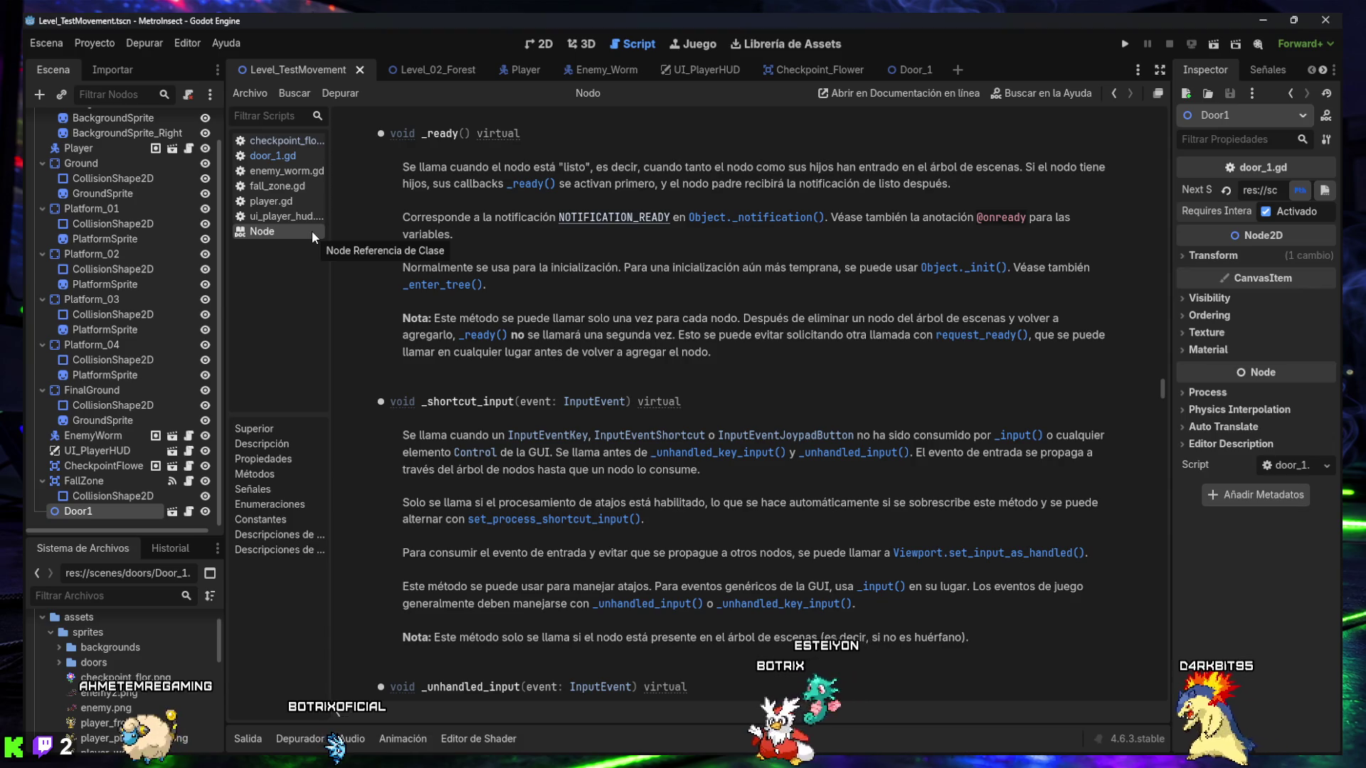
right_click(311, 231)
left_click(357, 243)
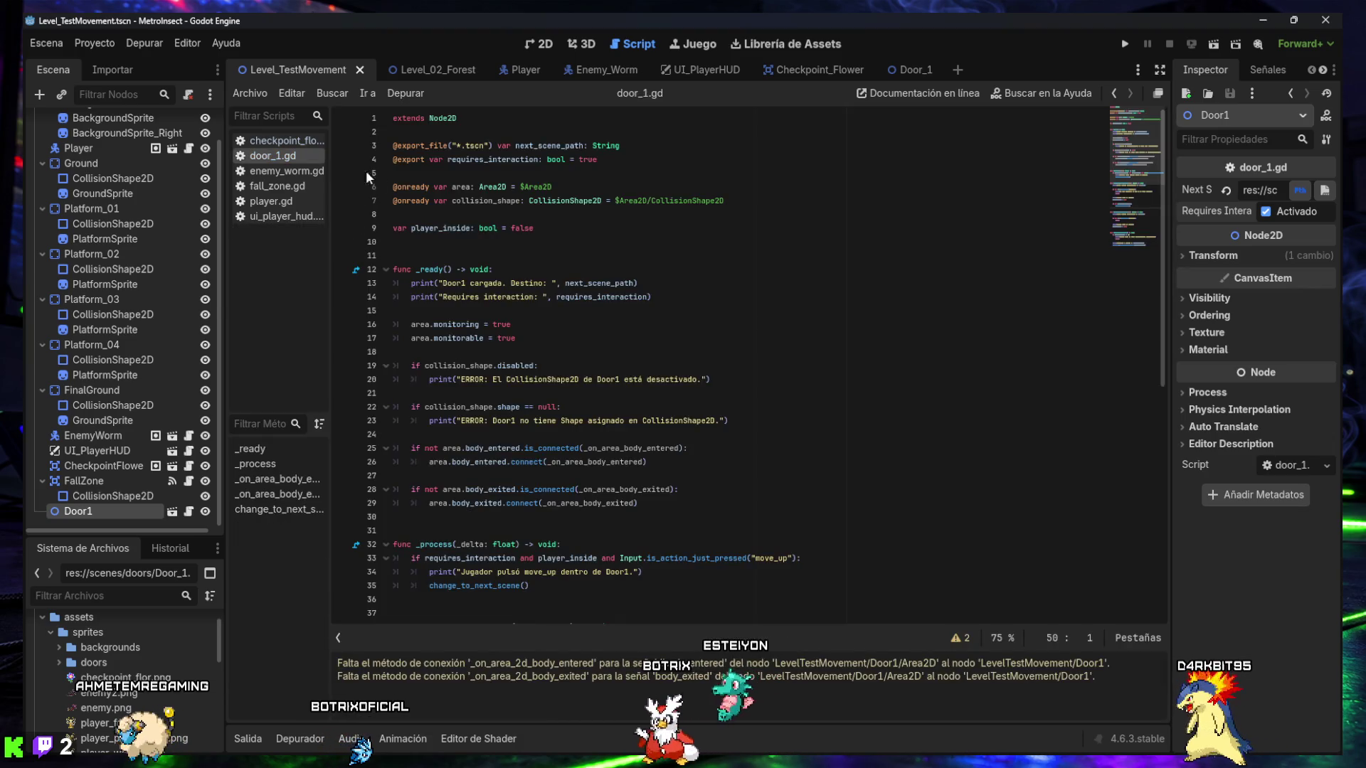
scroll(489, 243, "down", 10)
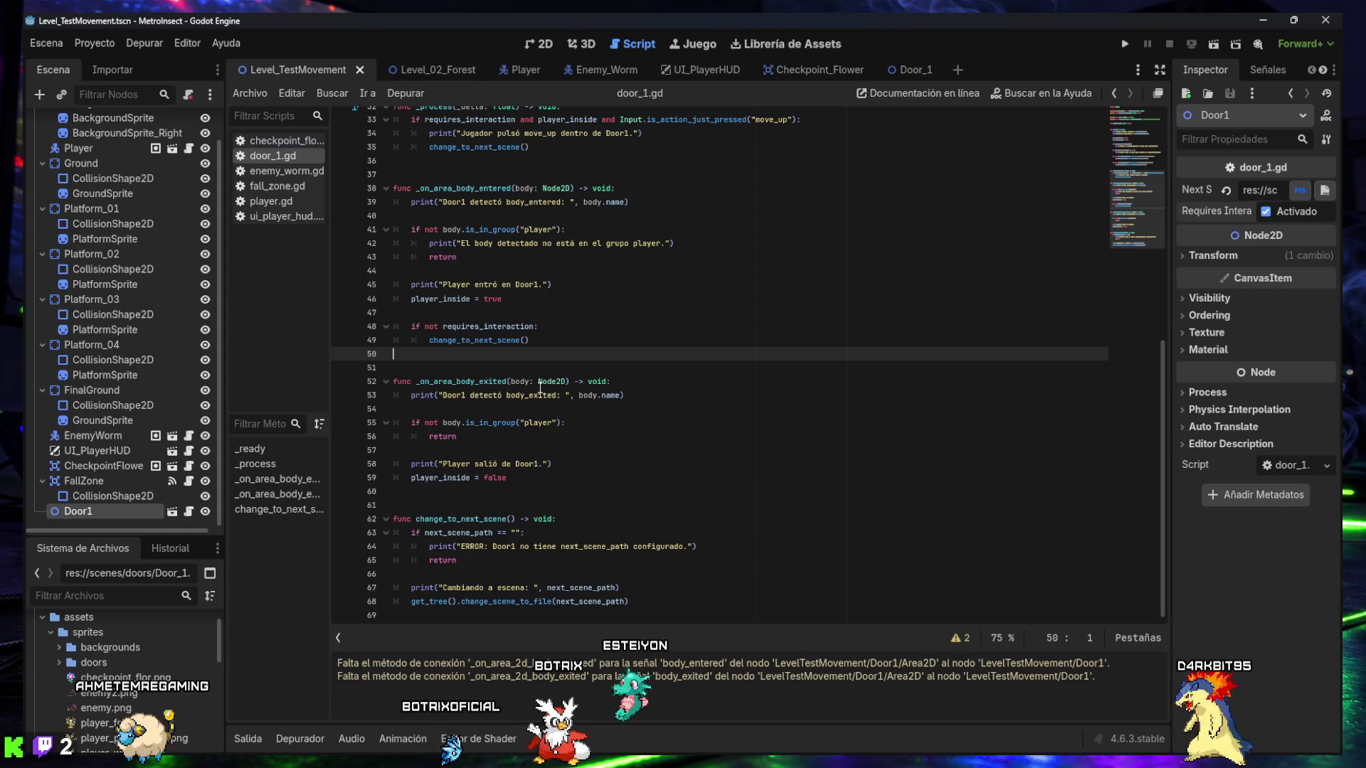
scroll(494, 392, "up", 10)
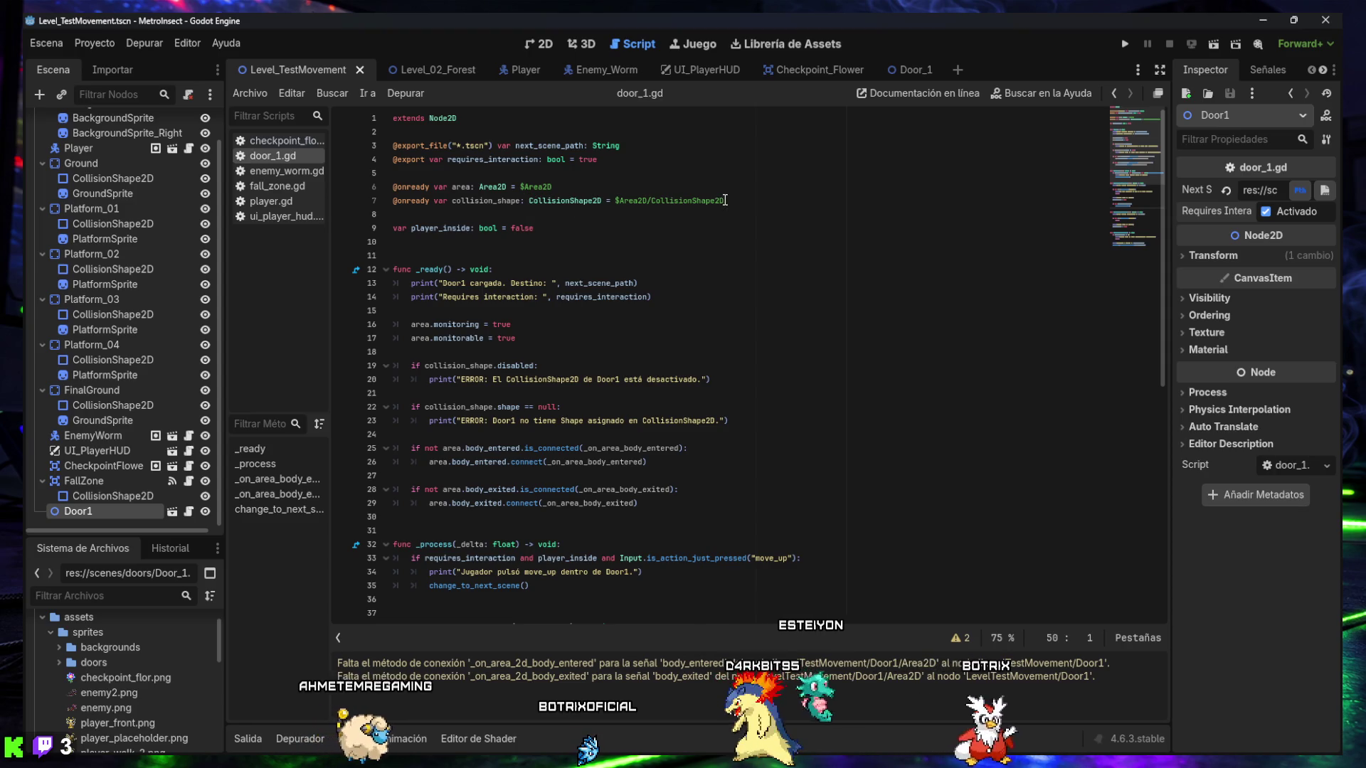
- Switch to the Door_1 scene and review door_1.gd's body-entered, body-exited and change_to_next_scene functions
left_click(911, 70)
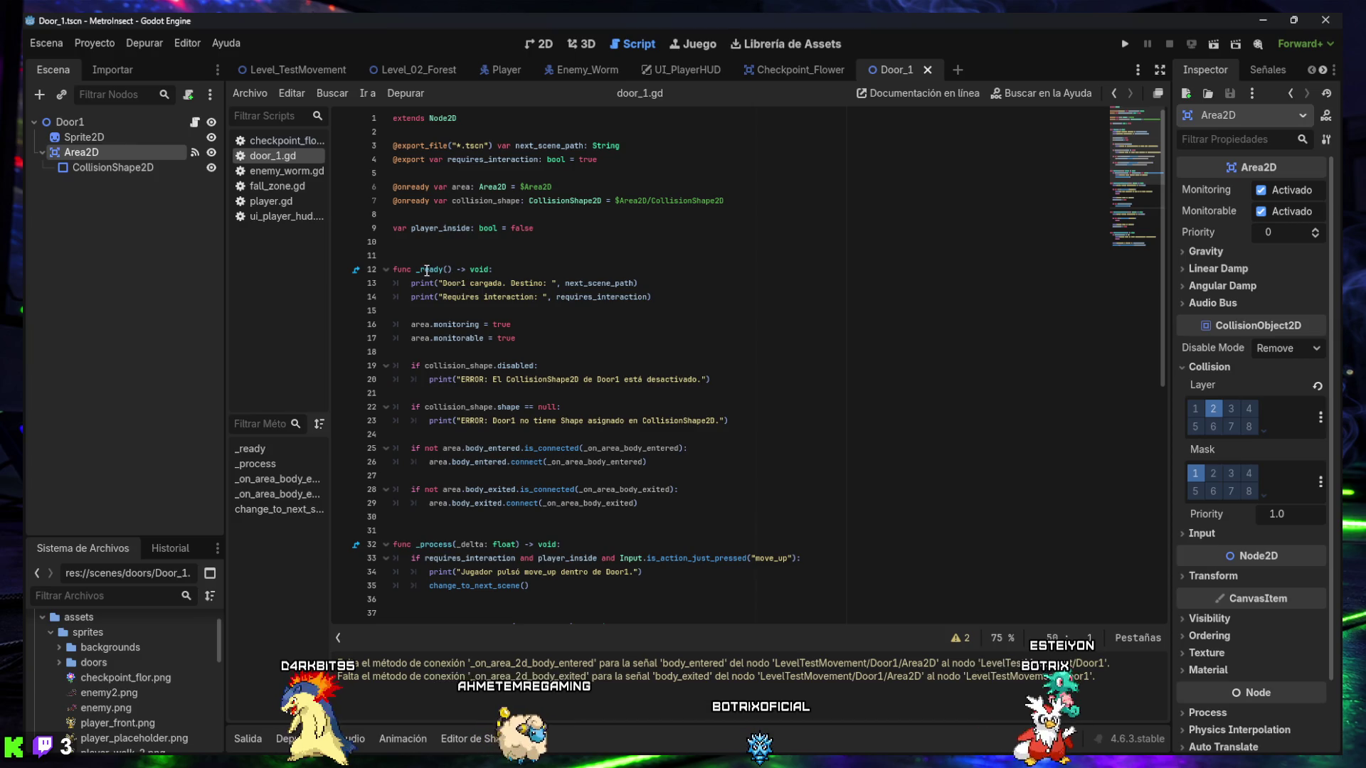
scroll(427, 271, "down", 1)
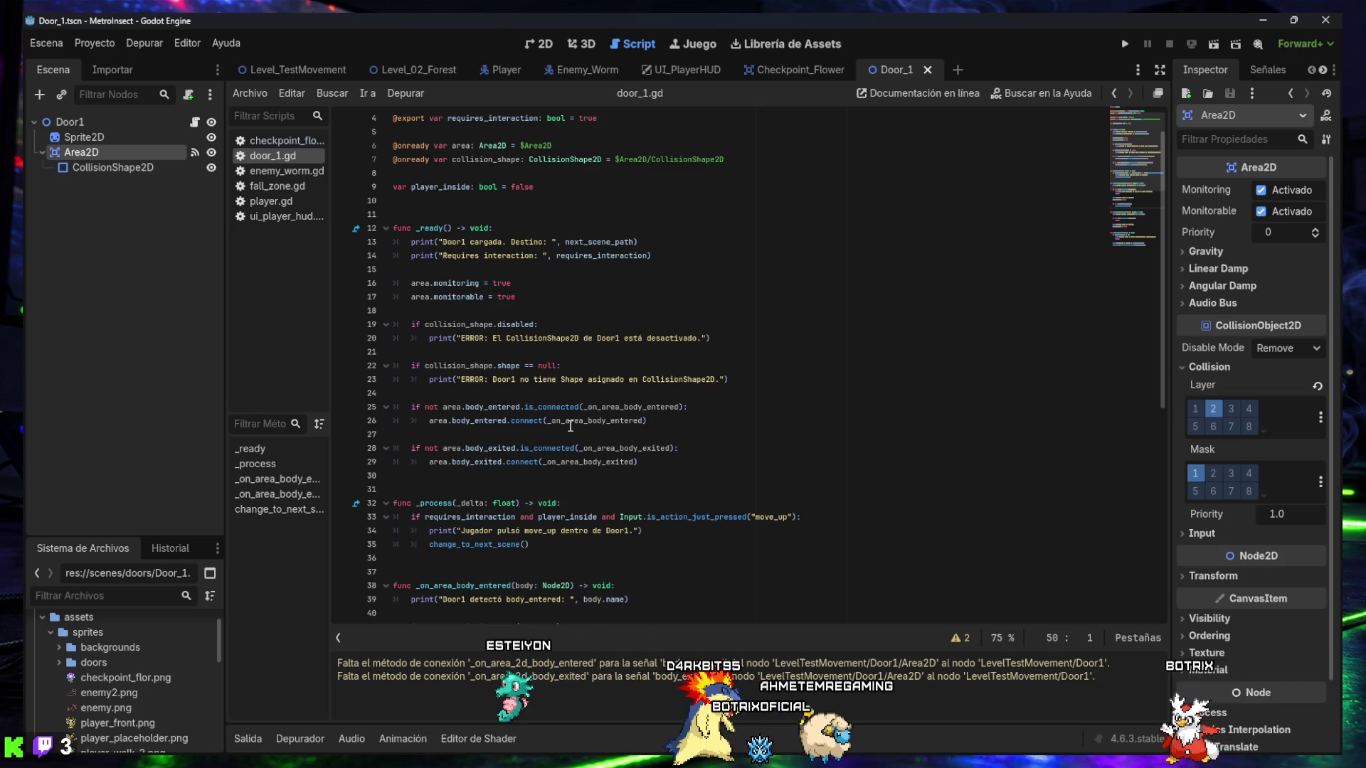
scroll(570, 425, "down", 3)
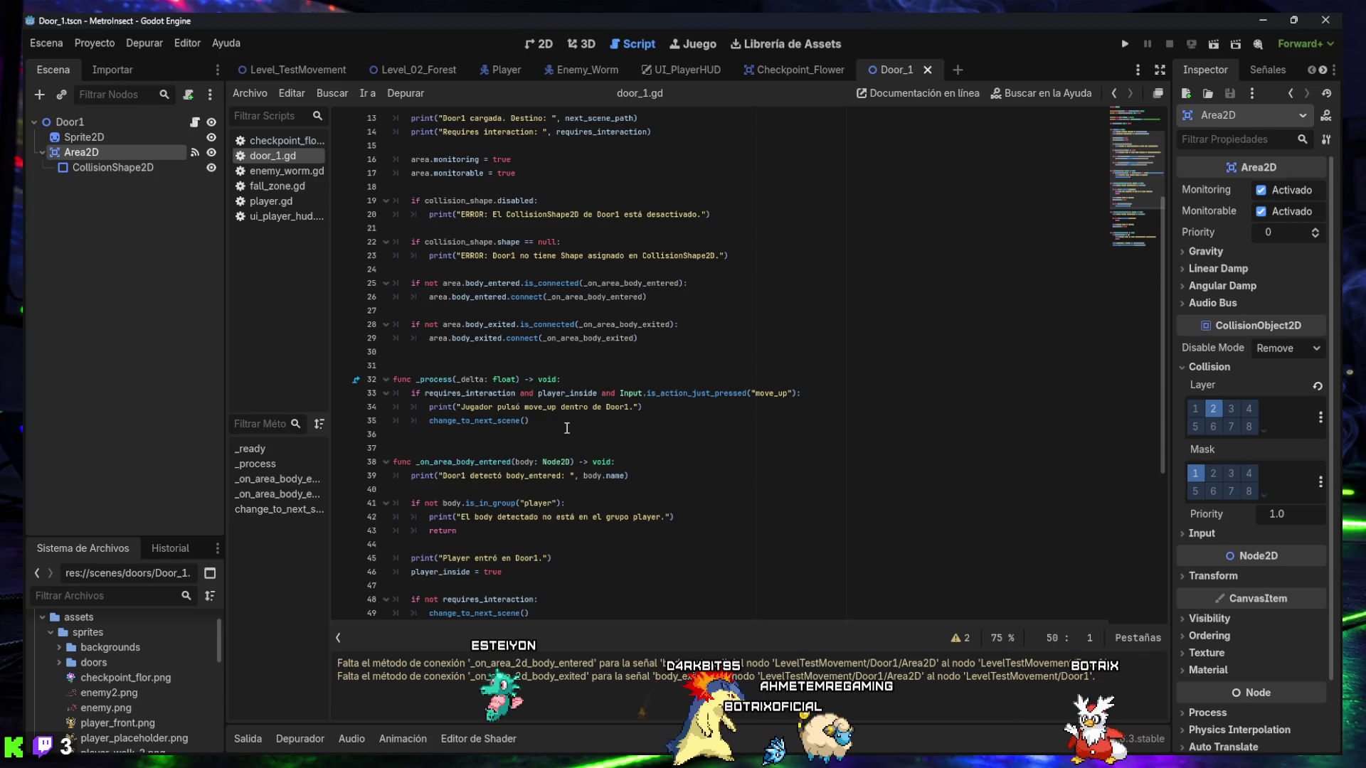
scroll(556, 433, "down", 6)
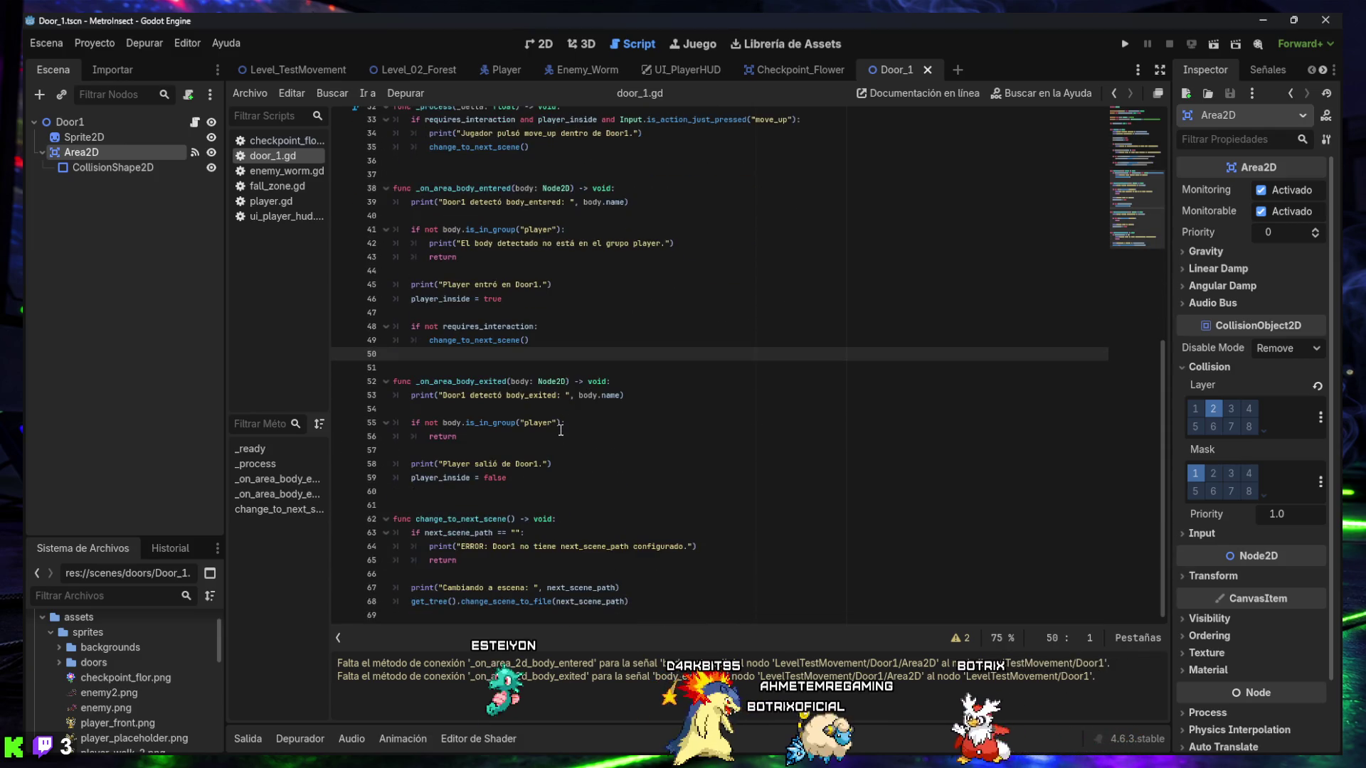